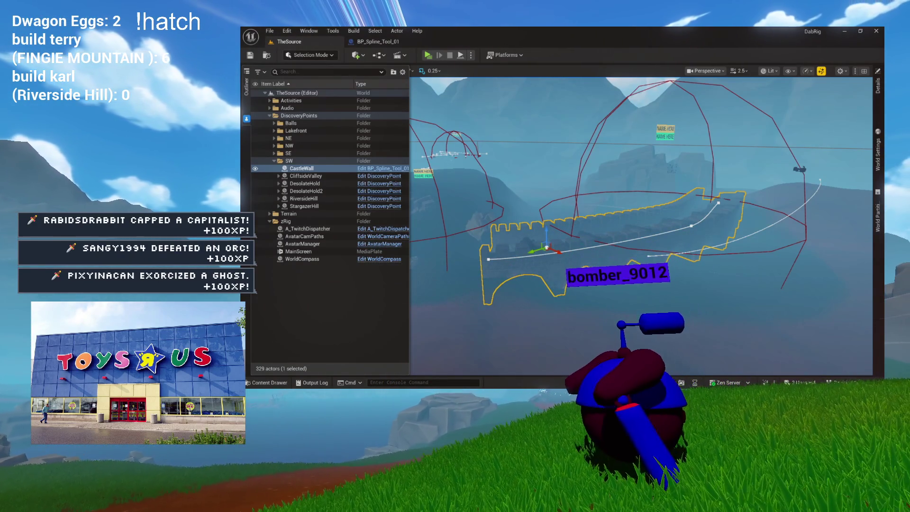
# From the CastleWall level view, open BP_Spline_Tool_01 for editing at its CheckFireMessage graph
pyautogui.press('d')
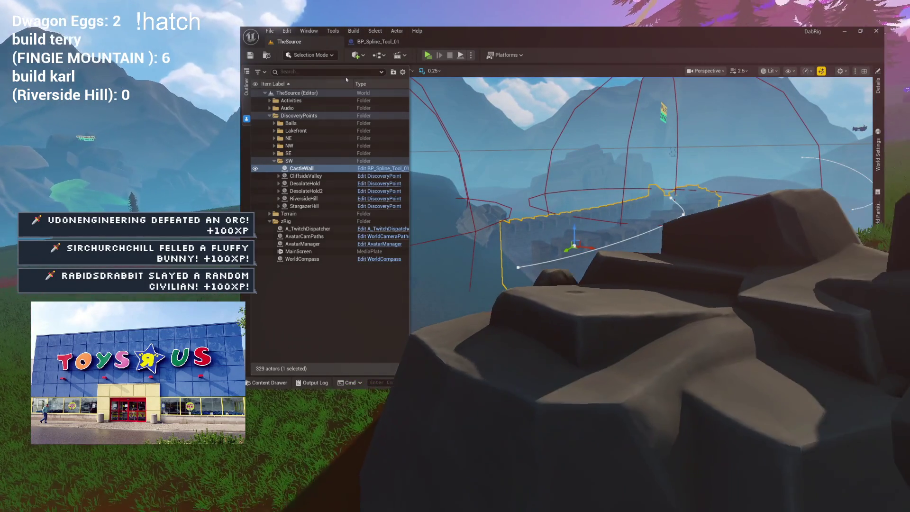
pyautogui.click(378, 41)
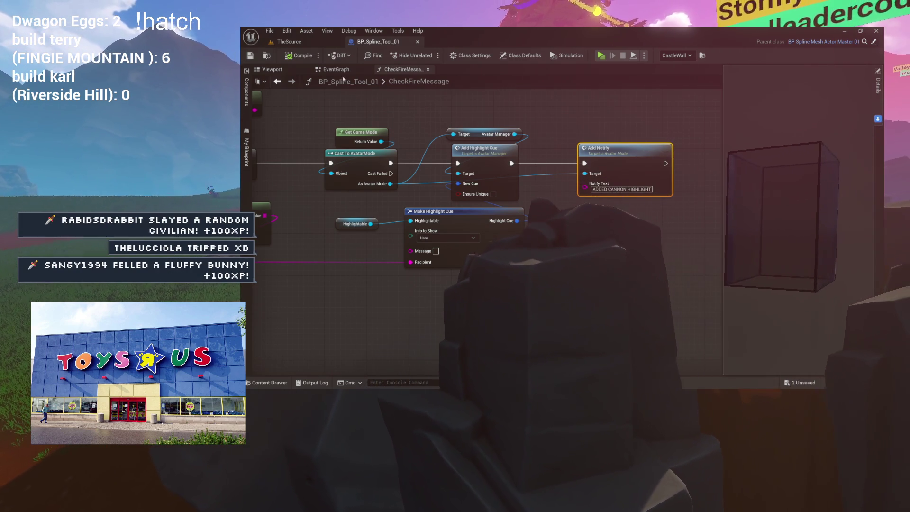
# Open AvatarManager's Highlights > RegisterActiveHighlight function graph, then return to BP_Spline_Tool_01
pyautogui.hotkey('ctrl', 'space')
pyautogui.click(319, 46)
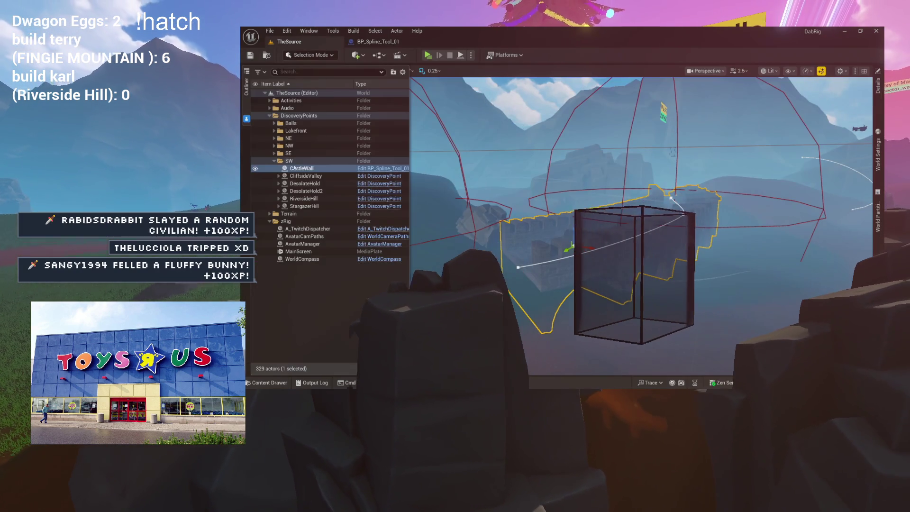
pyautogui.click(396, 244)
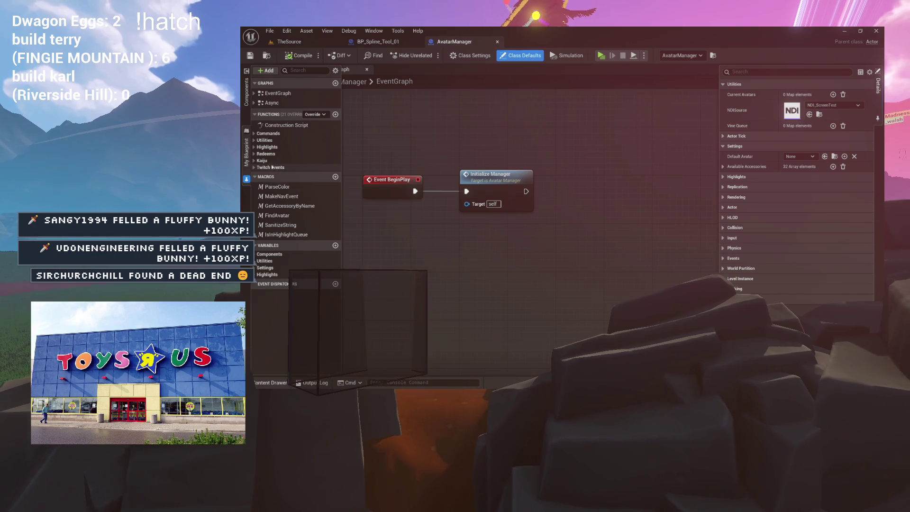
pyautogui.click(256, 147)
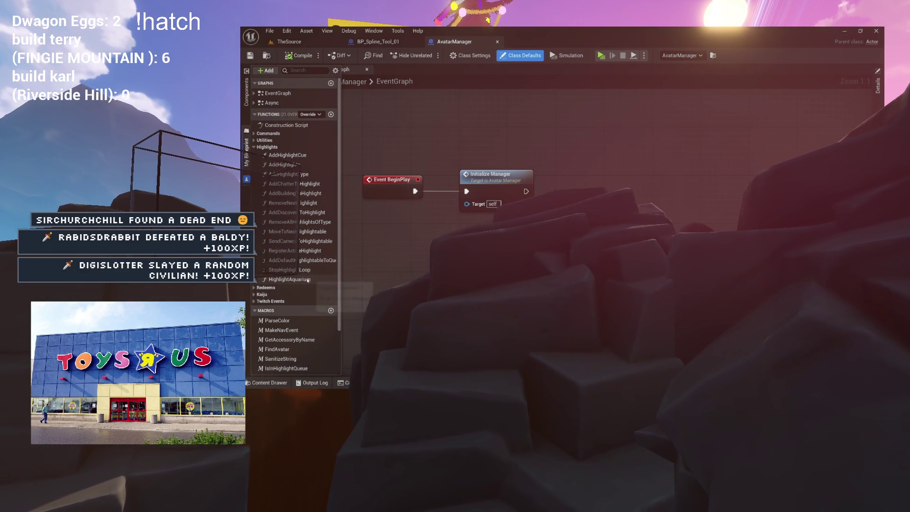
pyautogui.doubleClick(306, 250)
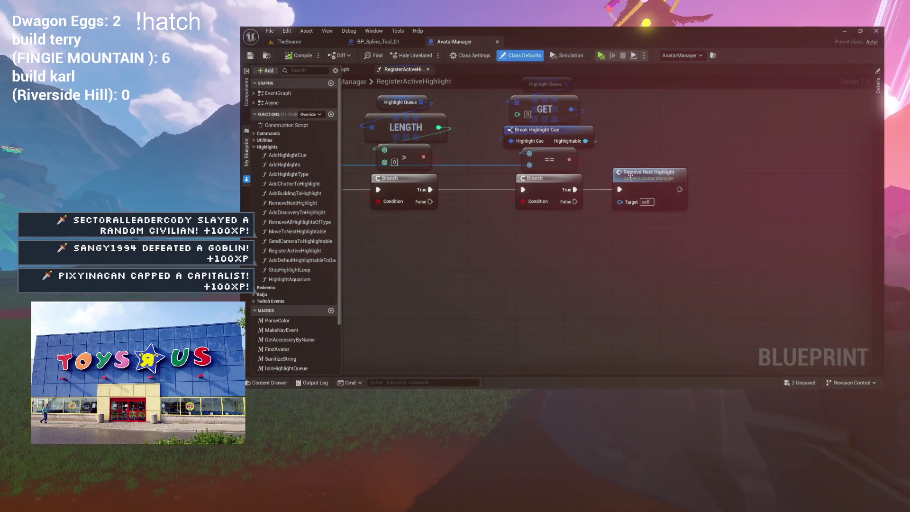
pyautogui.click(420, 44)
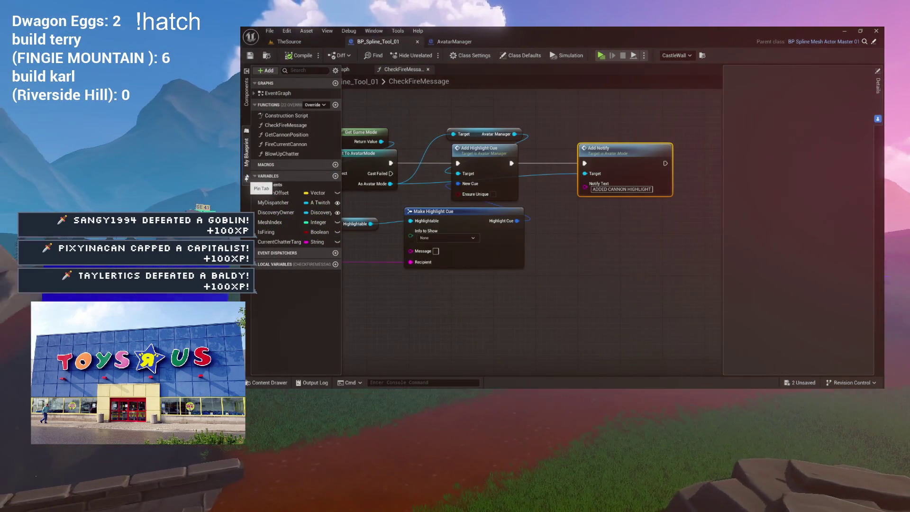
# Open the Highlightable component's Blueprint from BP_Spline_Tool_01's components list and show its My Blueprint panel
pyautogui.click(247, 92)
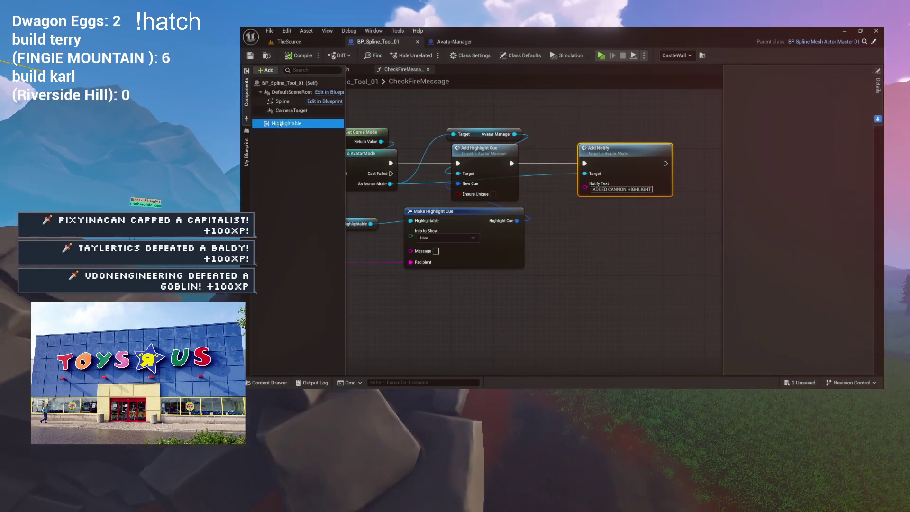
pyautogui.rightClick(281, 124)
pyautogui.click(400, 220)
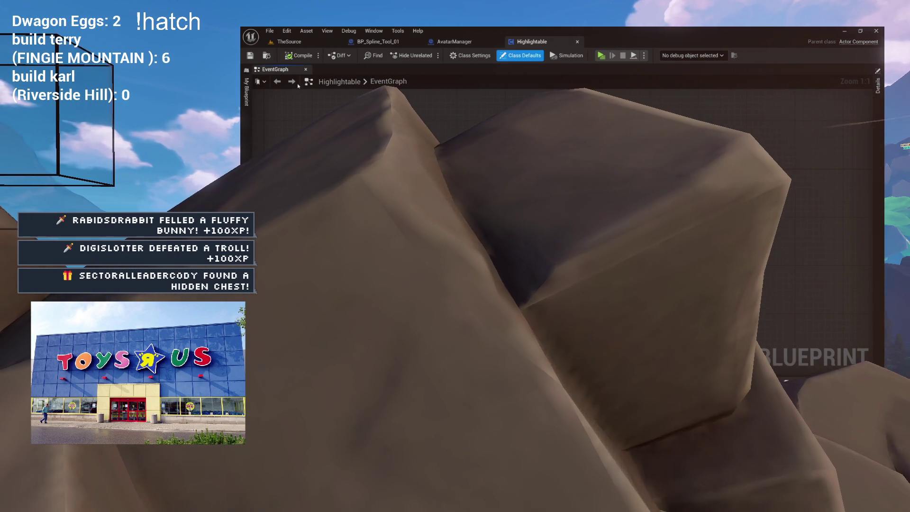
pyautogui.click(246, 92)
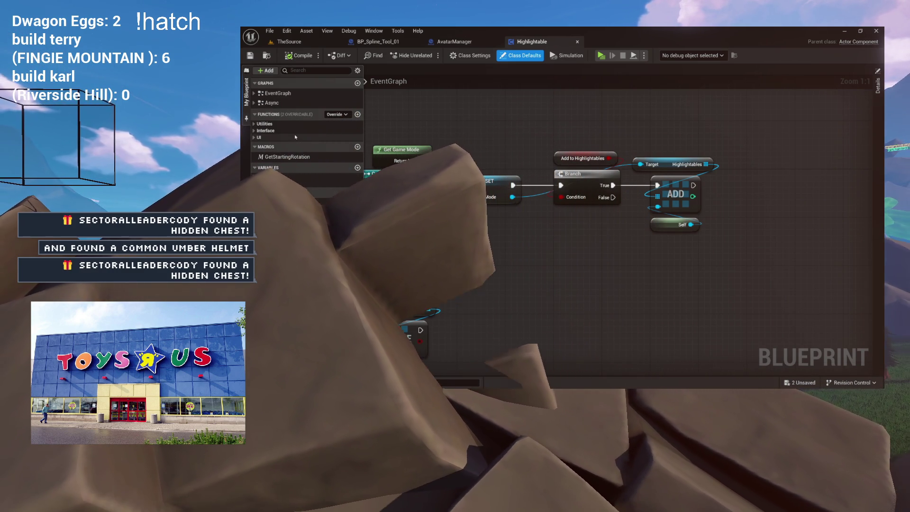
# Inspect Highlightable's Begin Play and End Play SET, Branch and ADD nodes, then show BP_Spline_Tool_01's components
pyautogui.click(254, 94)
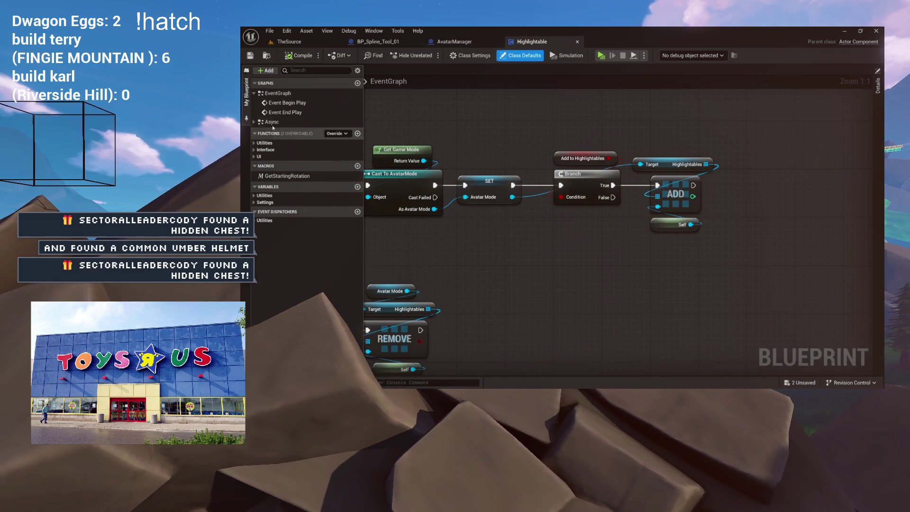
pyautogui.doubleClick(287, 102)
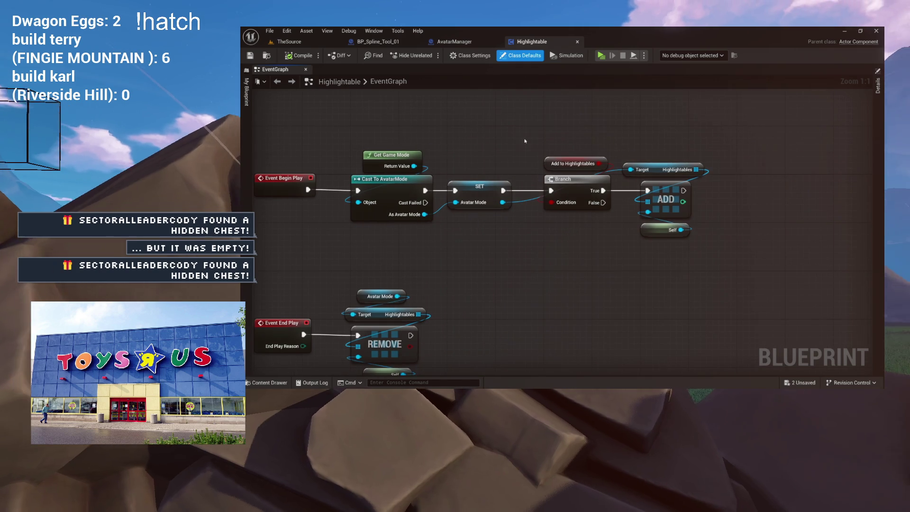
pyautogui.moveTo(493, 140); pyautogui.dragTo(733, 262)
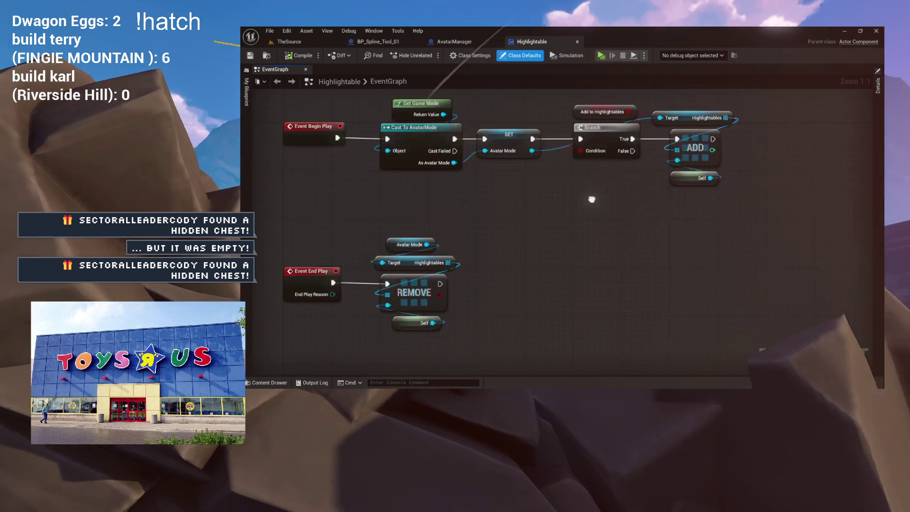
pyautogui.click(581, 220)
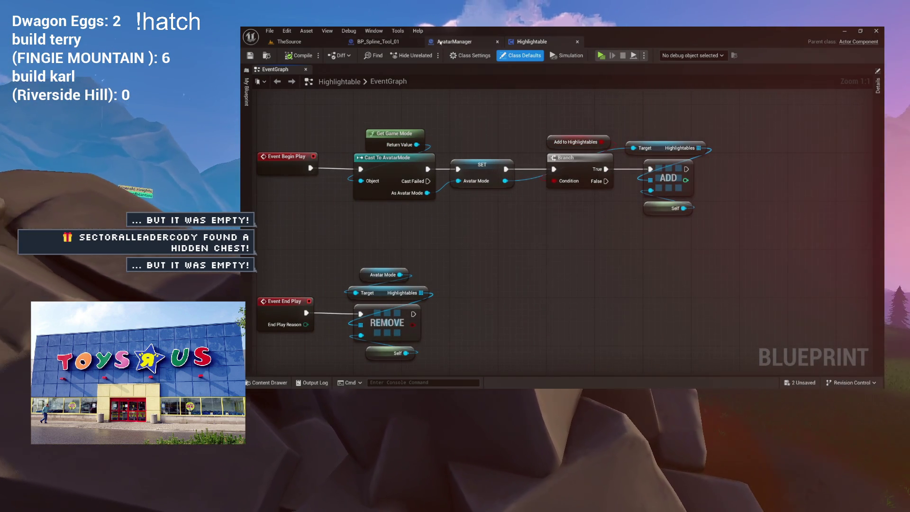
pyautogui.click(379, 42)
pyautogui.click(246, 91)
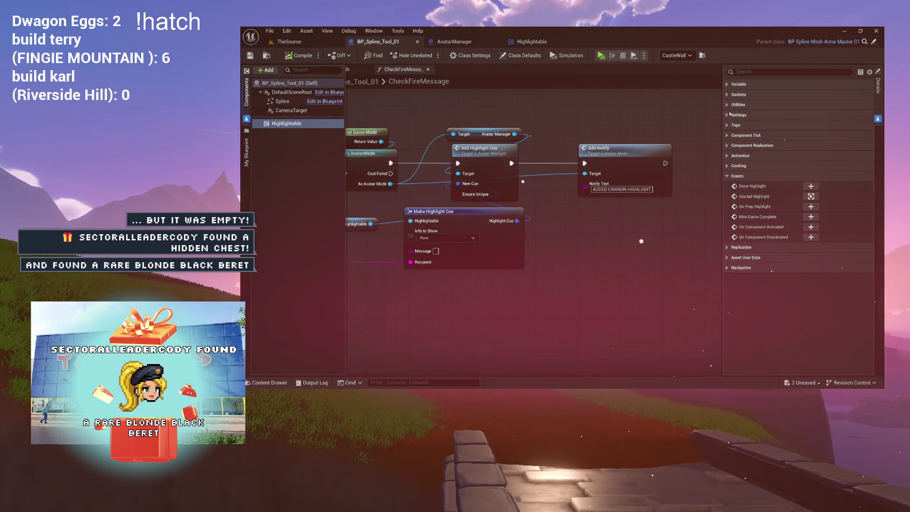
# Check the Highlightable component's Settings, compile BP_Spline_Tool_01, and return to the Highlightable Blueprint
pyautogui.click(730, 115)
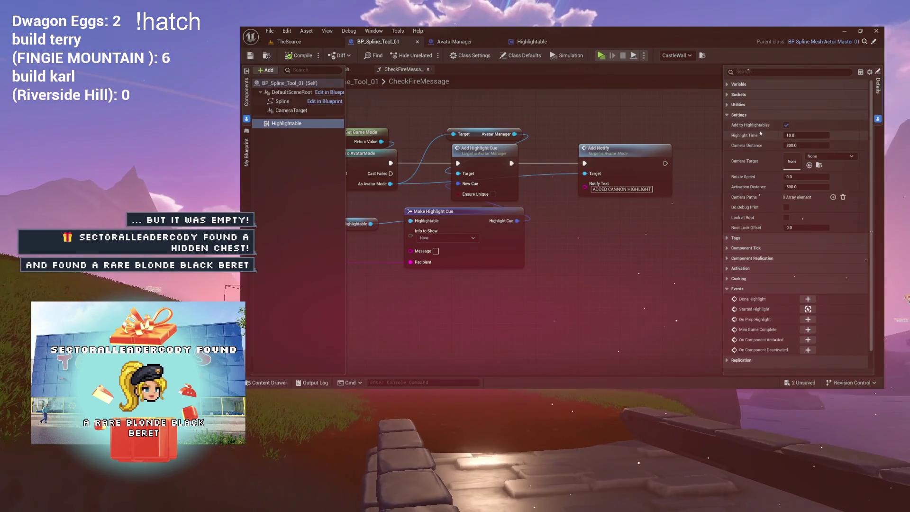
pyautogui.click(294, 57)
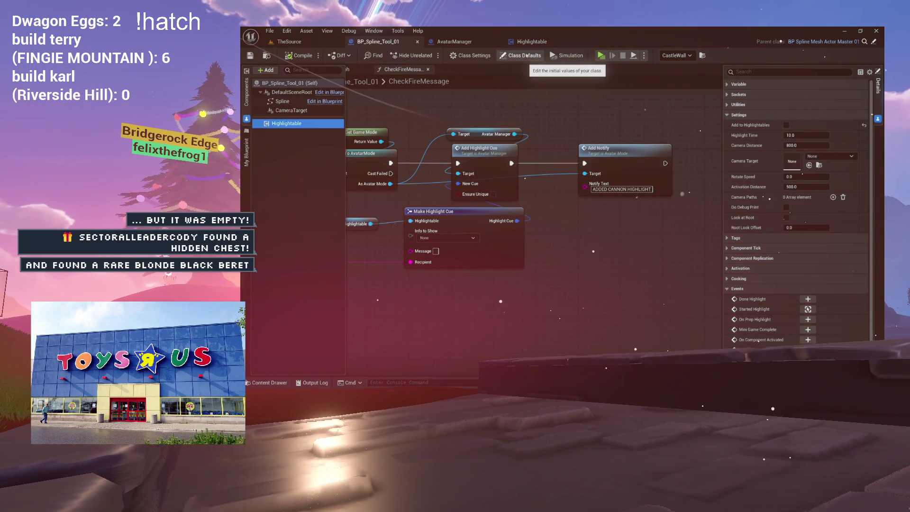
pyautogui.click(532, 41)
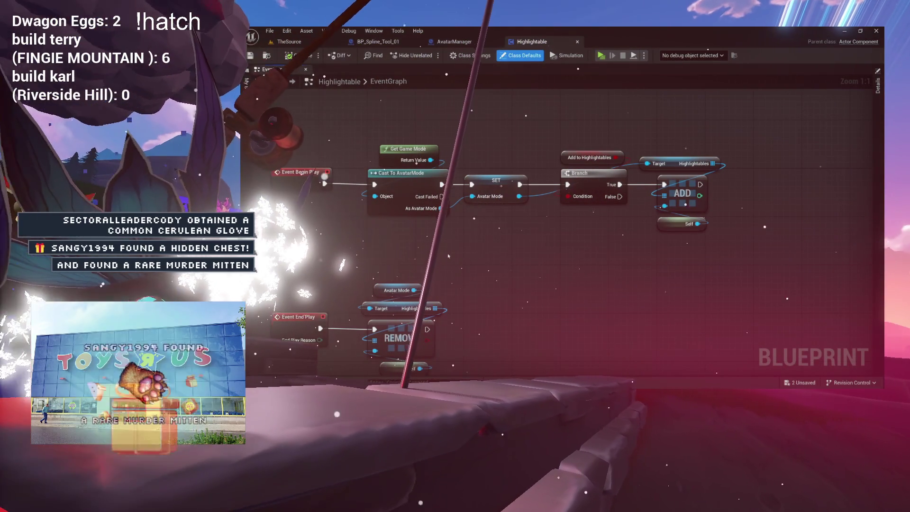
# Open CollectCameraPaths from Highlightable's Utilities functions and clear the view to see its graph
pyautogui.moveTo(540, 291); pyautogui.dragTo(559, 199)
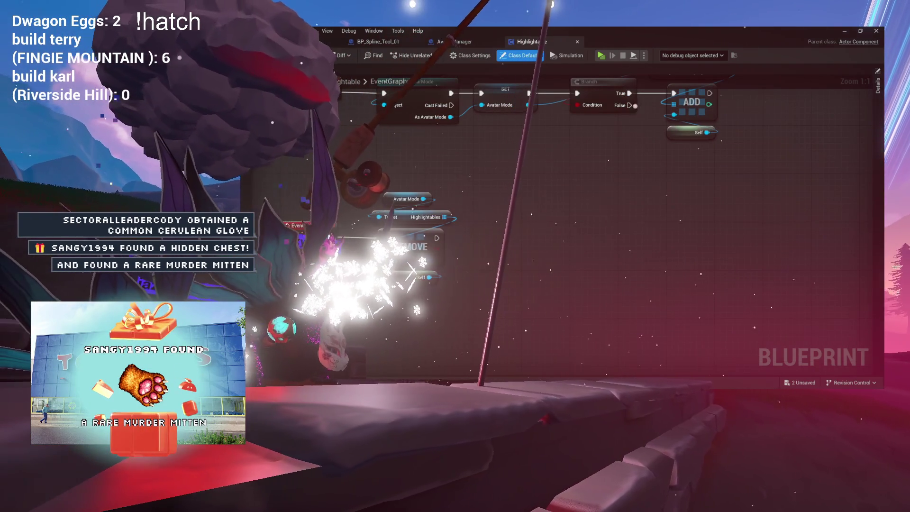
pyautogui.moveTo(616, 213); pyautogui.dragTo(658, 273)
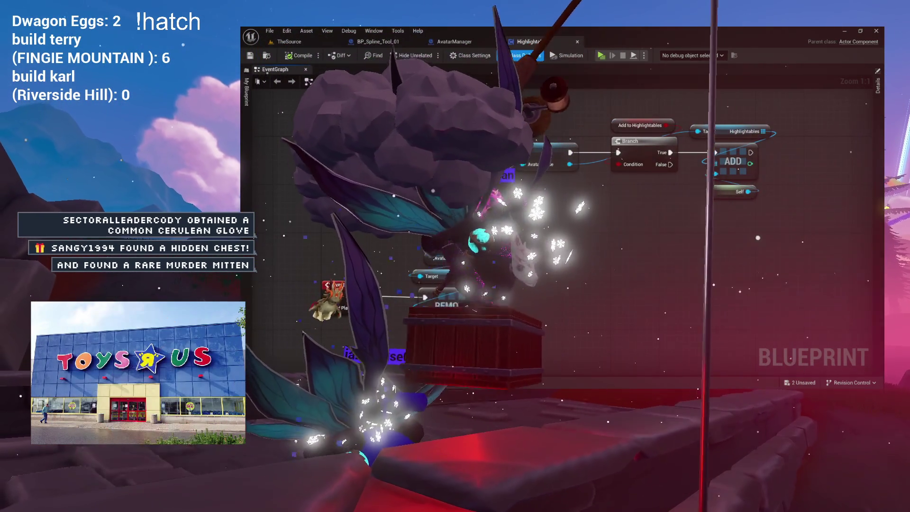
pyautogui.click(247, 92)
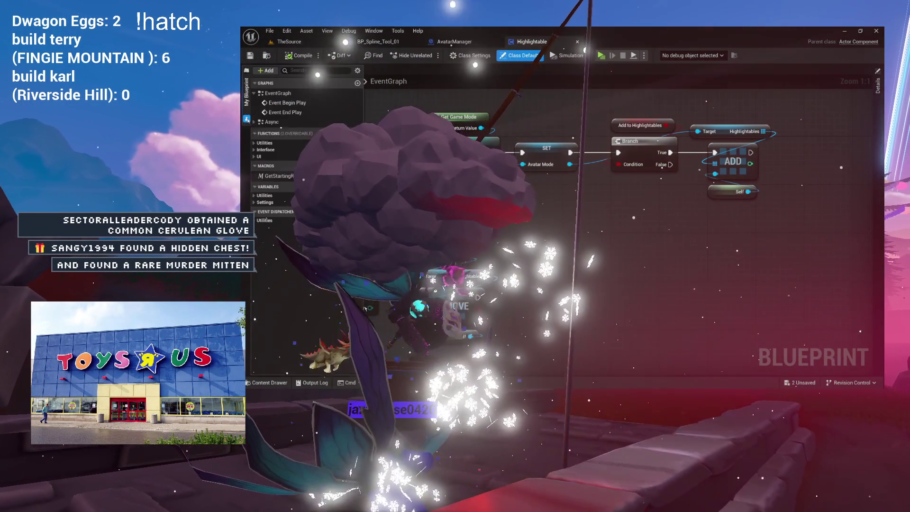
pyautogui.click(255, 143)
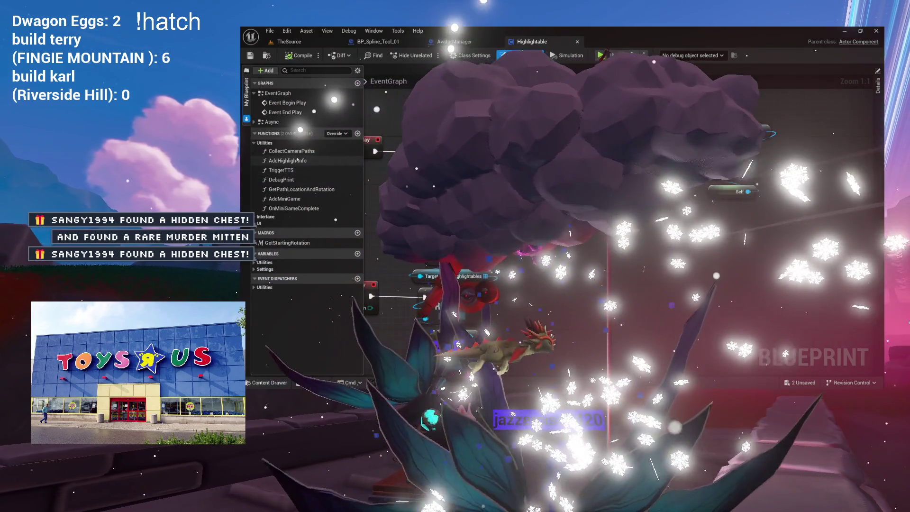
pyautogui.doubleClick(291, 150)
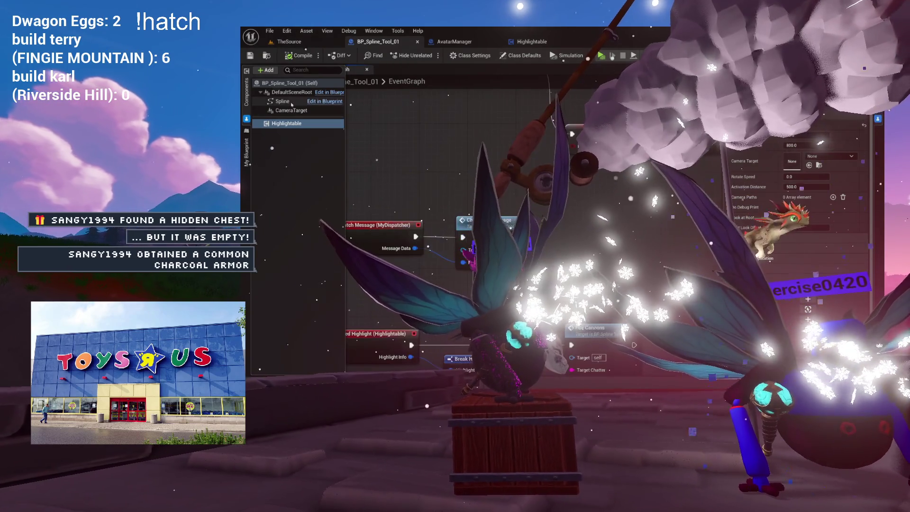
pyautogui.click(424, 127)
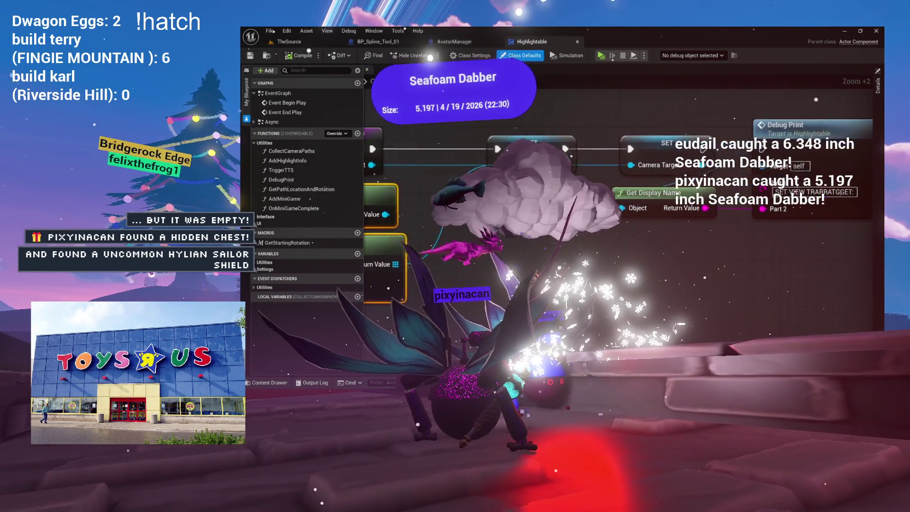
pyautogui.scroll(2, 549, 189)
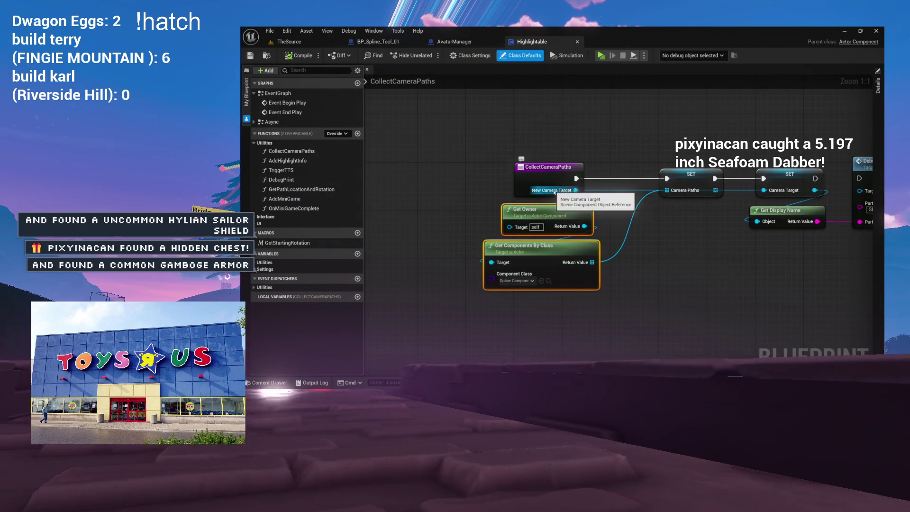
pyautogui.moveTo(536, 252); pyautogui.dragTo(536, 252)
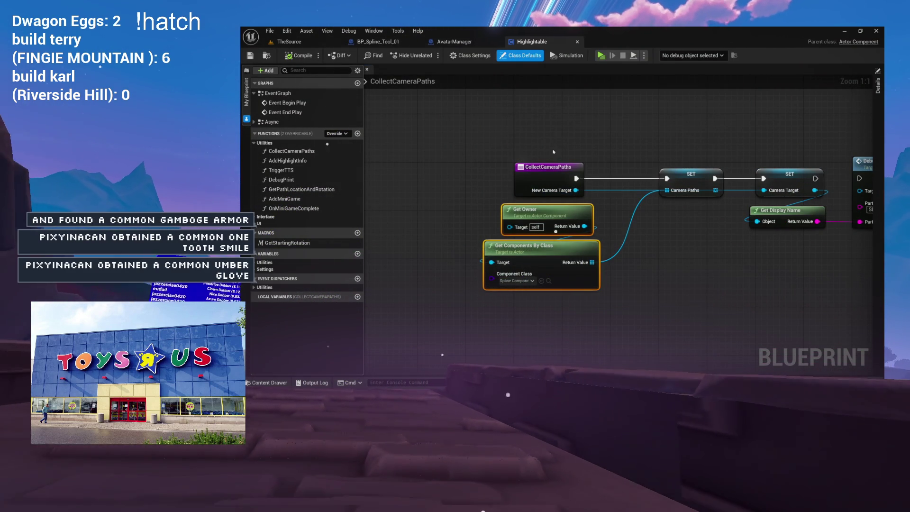
pyautogui.click(545, 180)
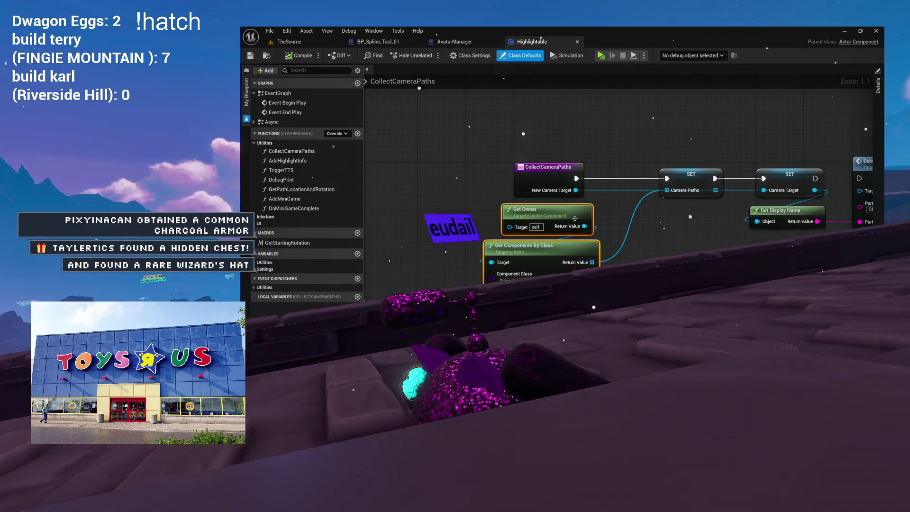
pyautogui.click(312, 155)
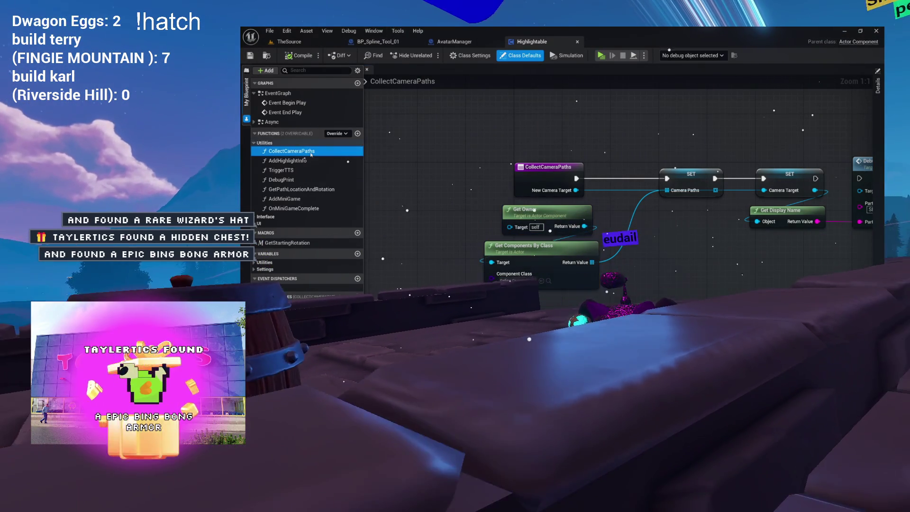
pyautogui.click(499, 164)
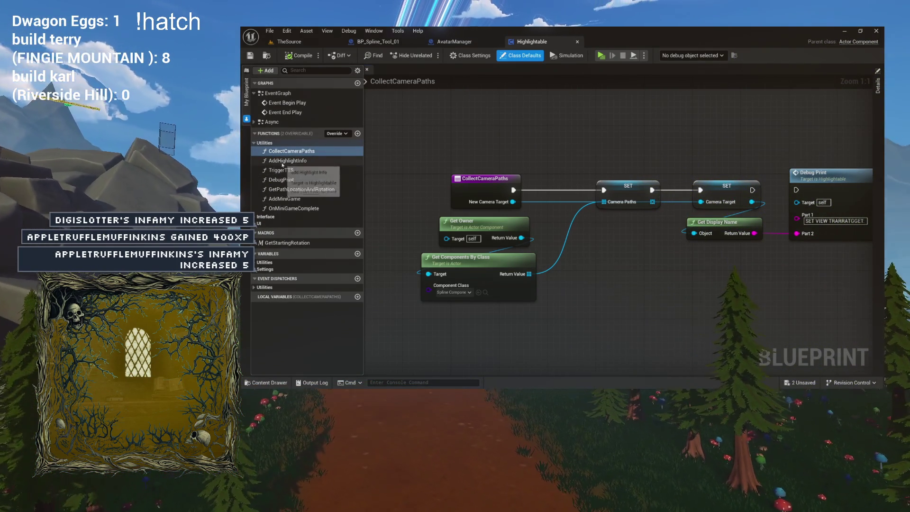
# Add a function named RegisterCameraPaths, move it under CollectCameraPaths, and open its graph
pyautogui.click(357, 134)
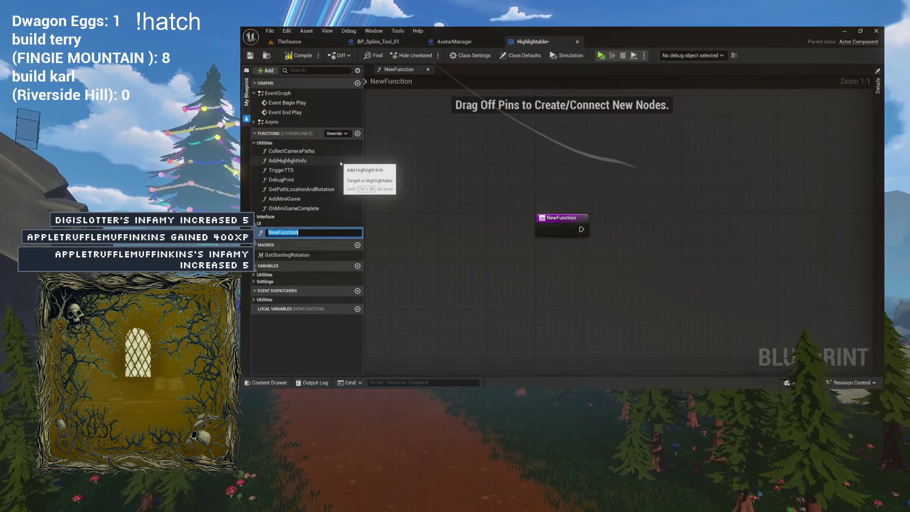
pyautogui.write('Regist')
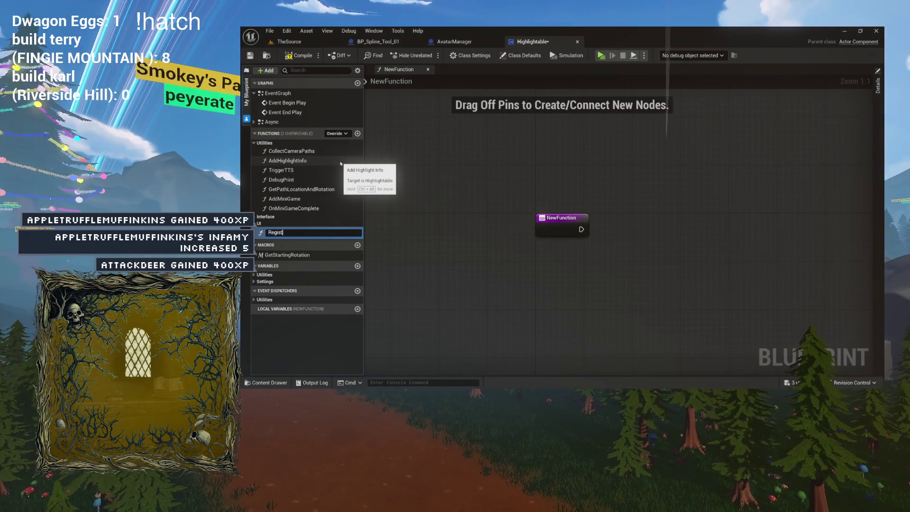
pyautogui.write('erCameraPaths')
pyautogui.press('Return')
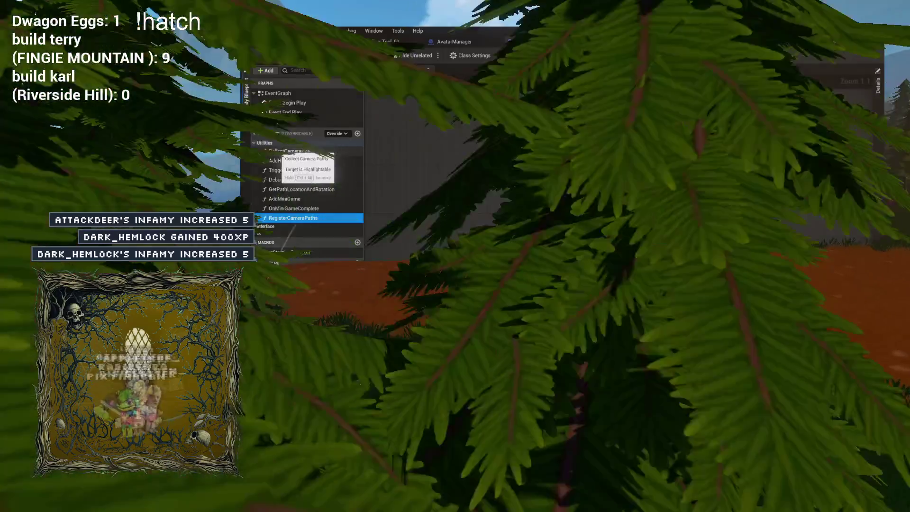
pyautogui.moveTo(293, 217); pyautogui.dragTo(287, 158)
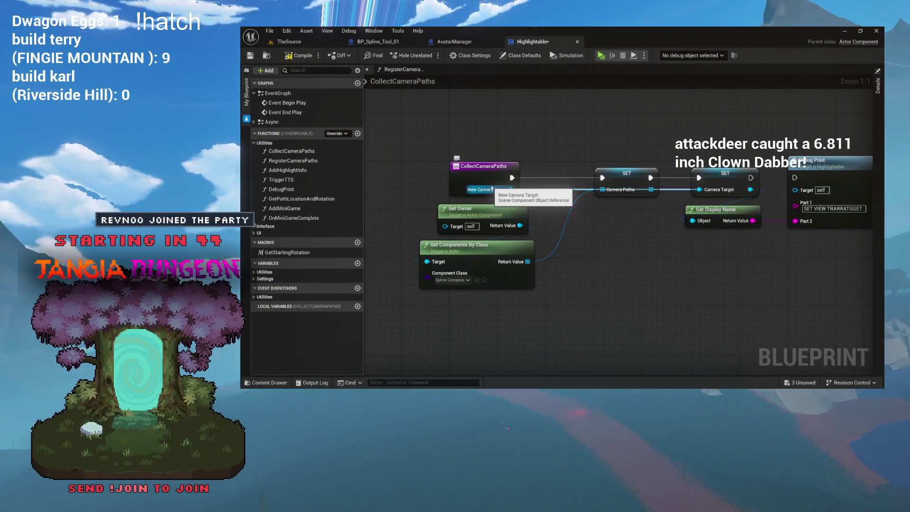
pyautogui.click(401, 71)
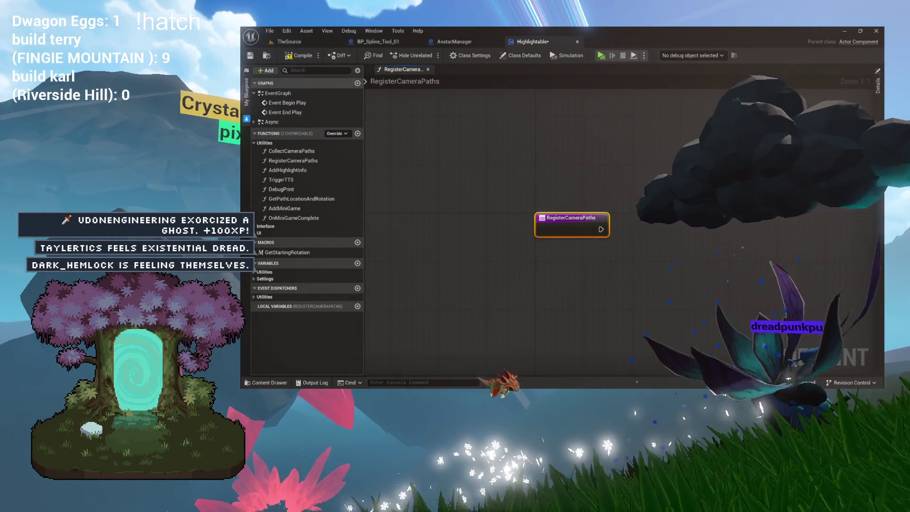
# Add a Scene Component input named CameraTarget to RegisterCameraPaths
pyautogui.moveTo(520, 168); pyautogui.dragTo(429, 162)
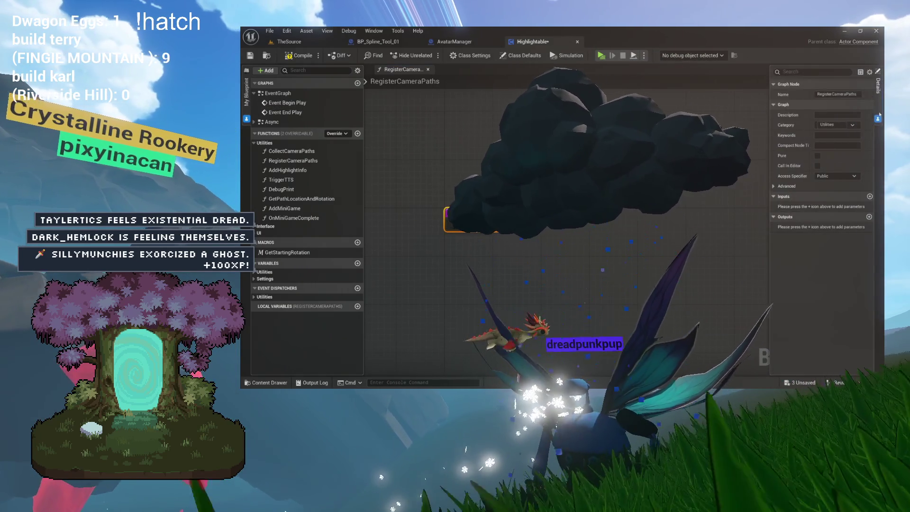
pyautogui.click(877, 86)
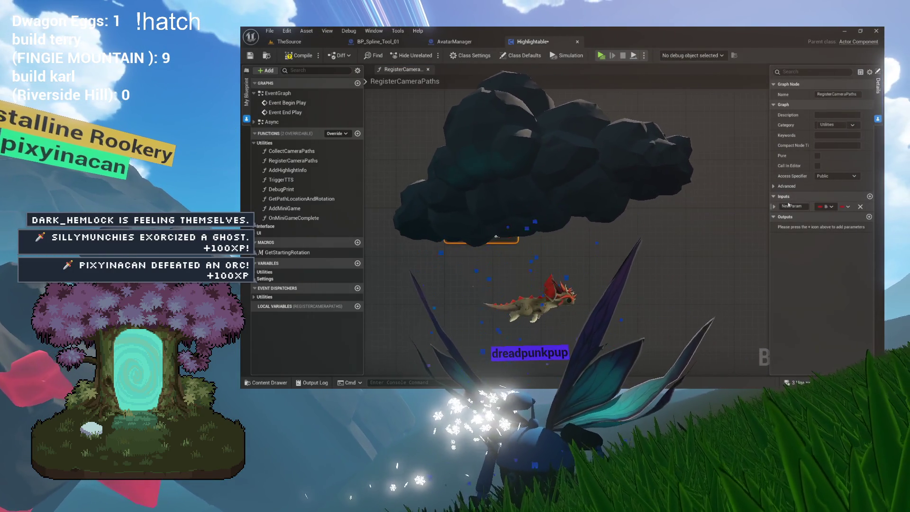
pyautogui.moveTo(769, 208); pyautogui.dragTo(729, 209)
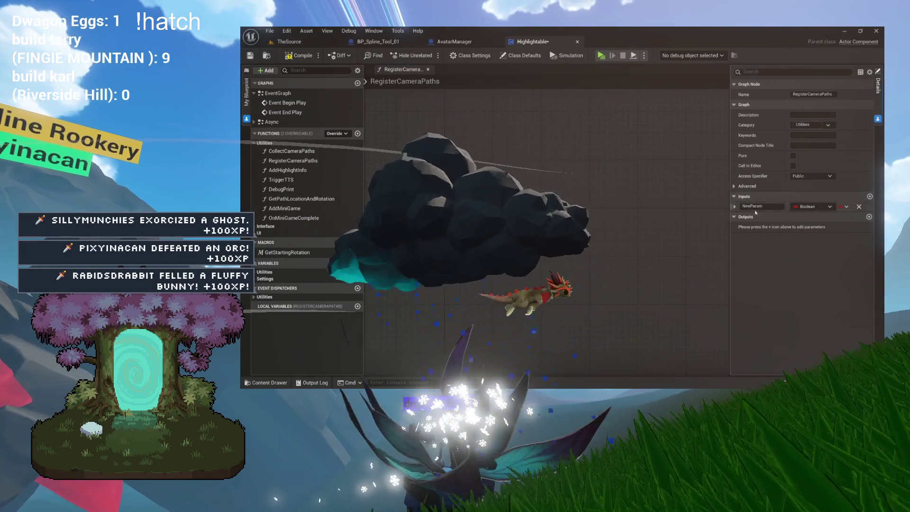
pyautogui.click(813, 206)
pyautogui.write('scene co')
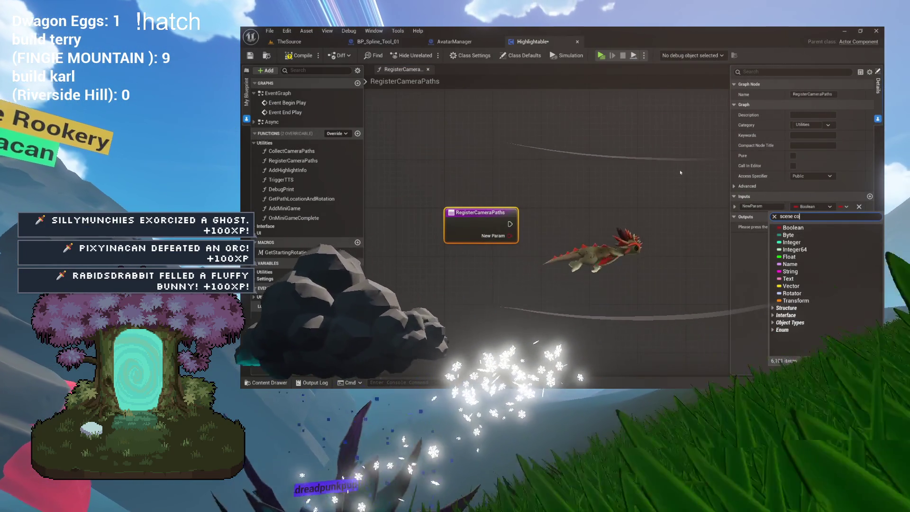
pyautogui.write('mponent')
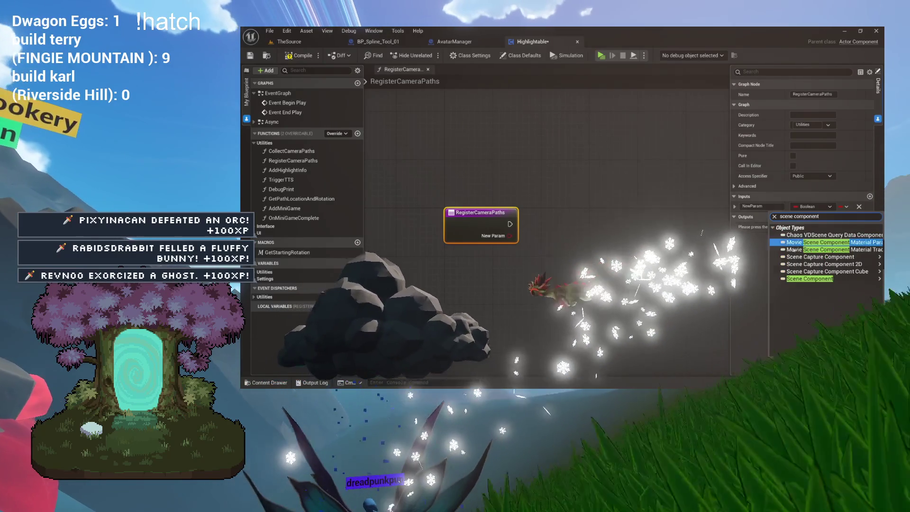
pyautogui.press('Return')
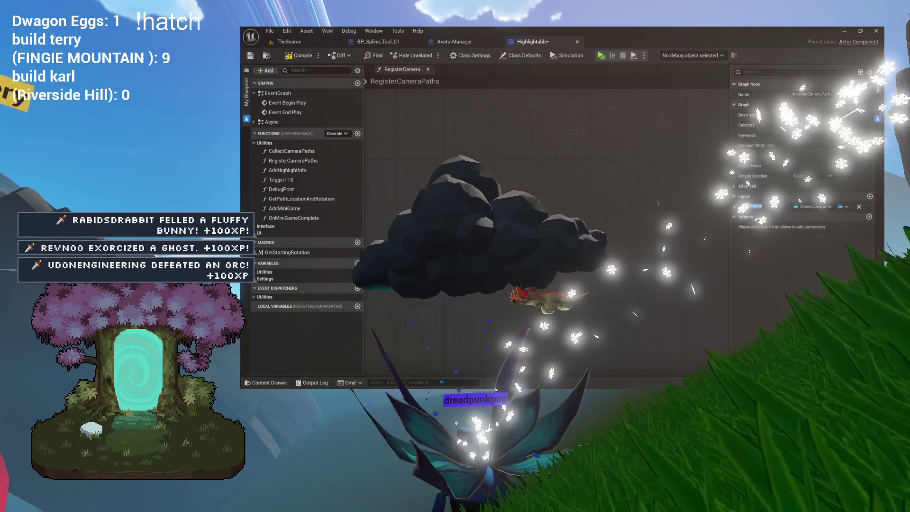
pyautogui.write('CameraTarget')
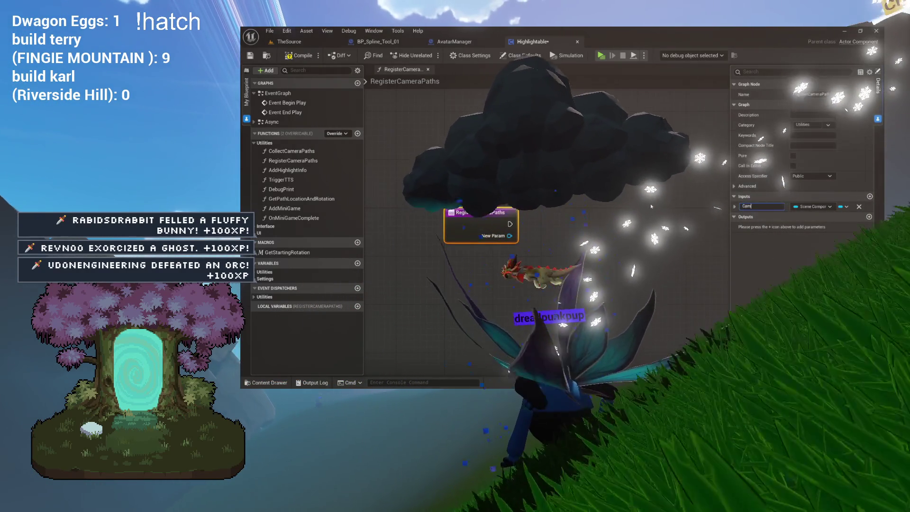
pyautogui.press('Return')
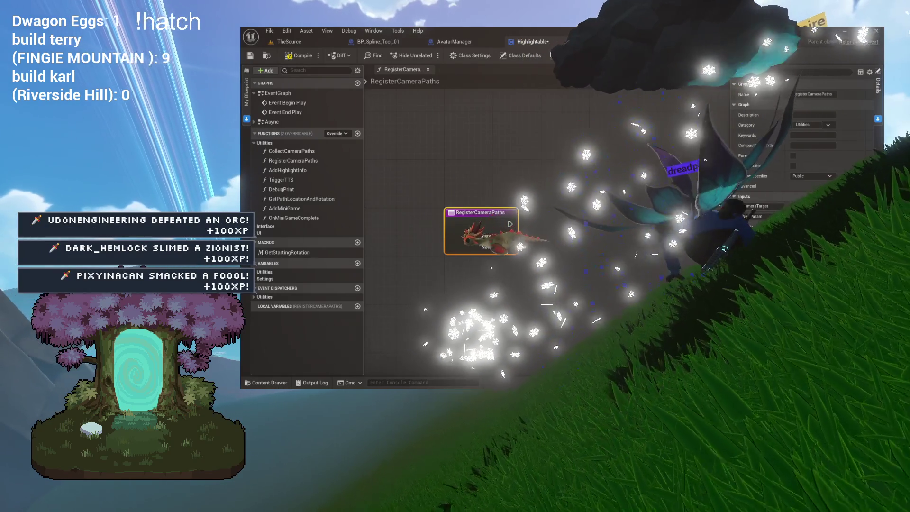
# Add a second Spline Component input named CameraPaths
pyautogui.click(795, 206)
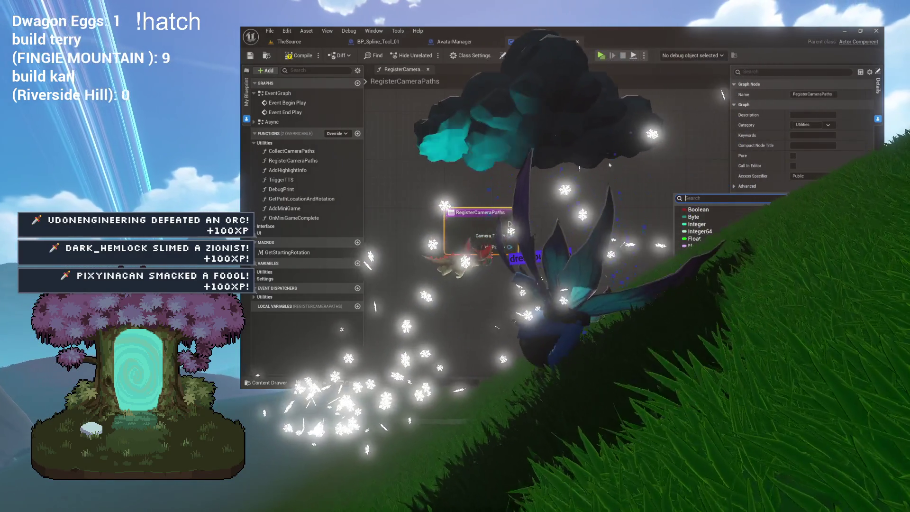
pyautogui.write('spline')
pyautogui.press('Escape')
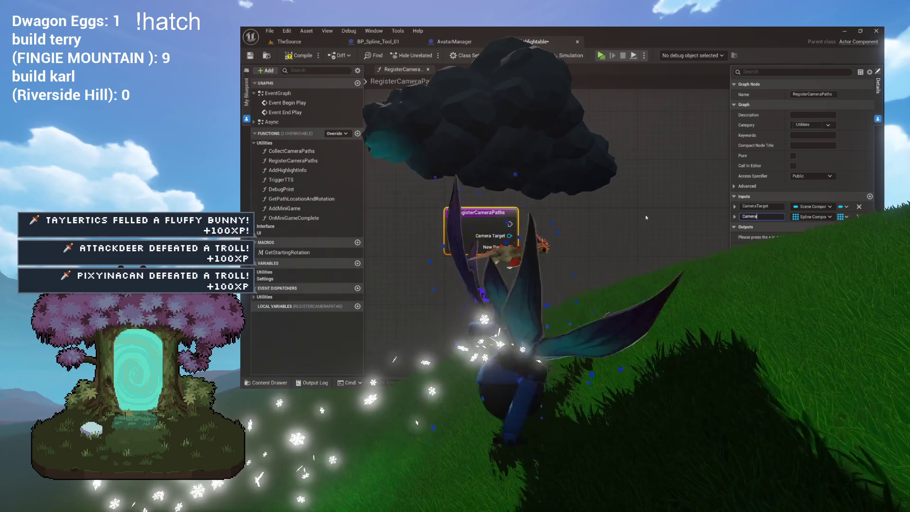
pyautogui.write('Paths')
pyautogui.press('Return')
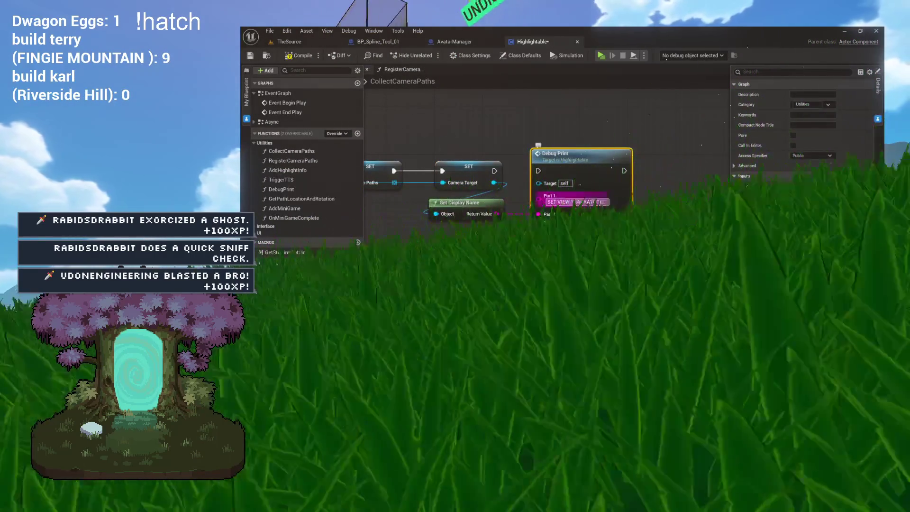
# Delete the Debug Print and Get Display Name nodes, then paste the two SET nodes beside RegisterCameraPaths' entry
pyautogui.press('Delete')
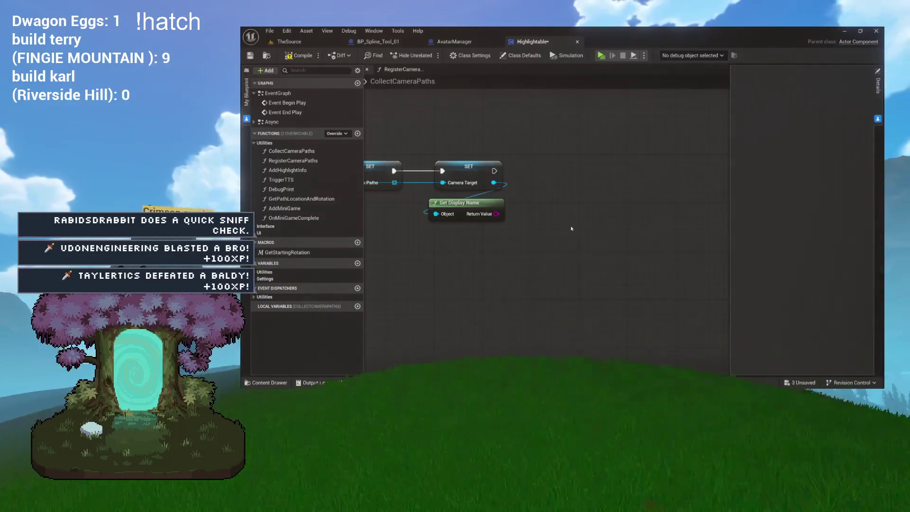
pyautogui.press('Delete')
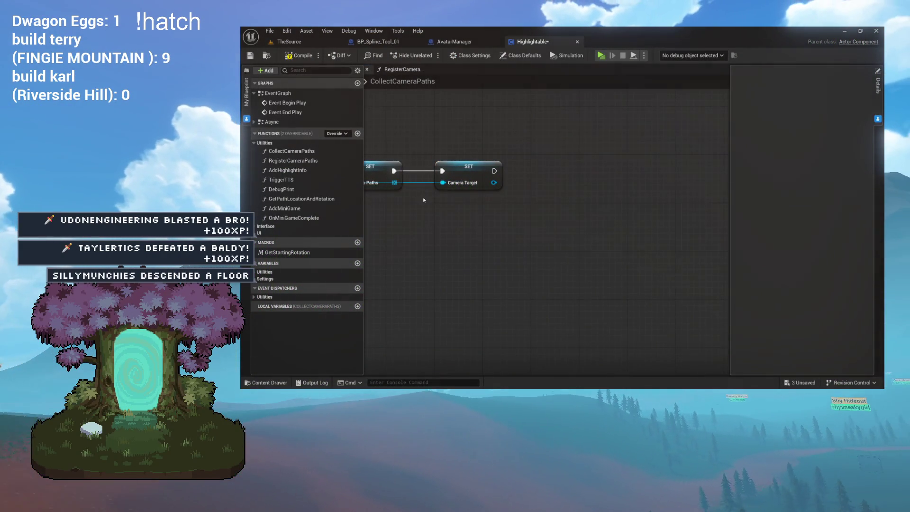
pyautogui.moveTo(427, 196); pyautogui.dragTo(509, 117)
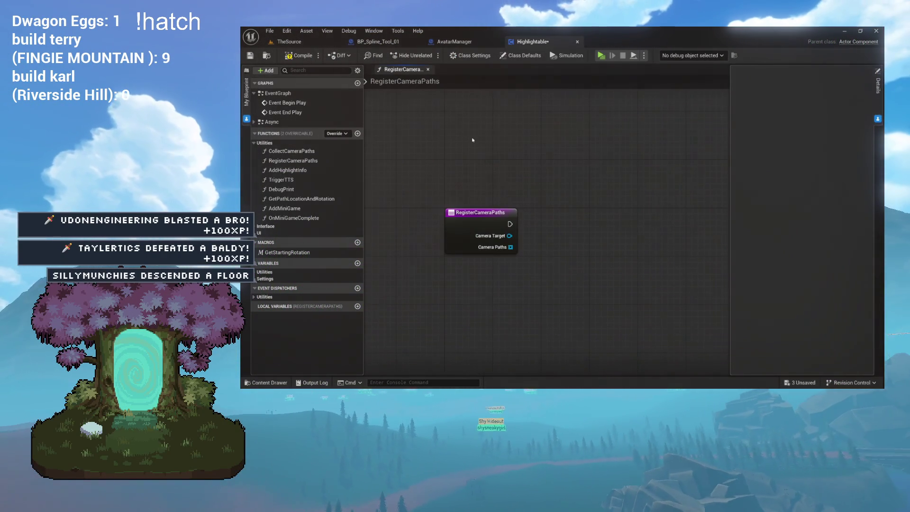
pyautogui.hotkey('ctrl', 'v')
pyautogui.moveTo(546, 189)
pyautogui.mouseDown()
pyautogui.moveTo(570, 226)
pyautogui.moveTo(512, 227)
pyautogui.moveTo(653, 239)
pyautogui.mouseUp()
# Wire the CameraTarget input into its SET node right after the entry, with Camera Paths SET following
pyautogui.doubleClick(615, 231)
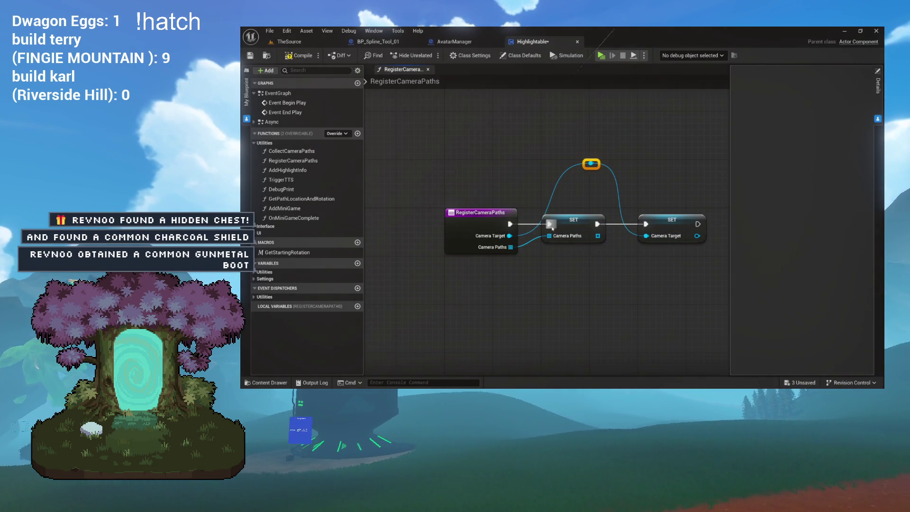
pyautogui.moveTo(596, 226); pyautogui.dragTo(591, 245)
pyautogui.moveTo(670, 230); pyautogui.dragTo(580, 236)
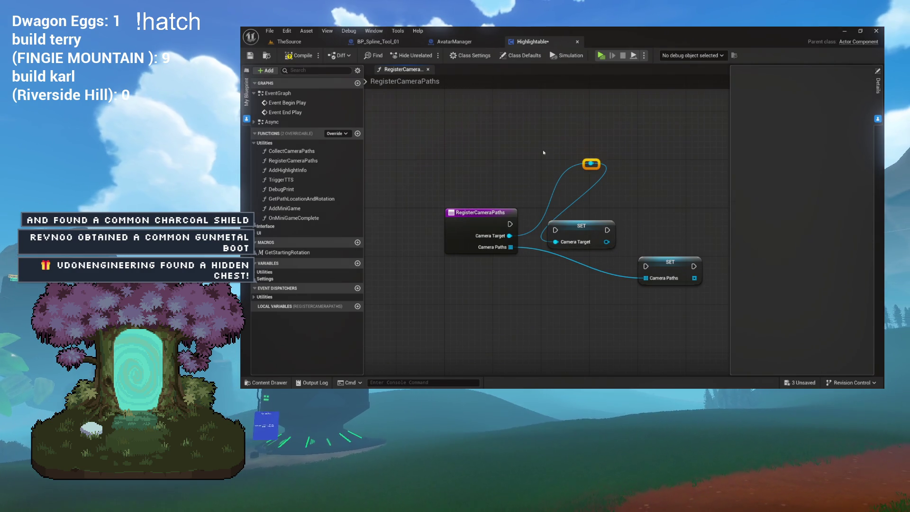
pyautogui.press('Delete')
pyautogui.moveTo(509, 236); pyautogui.dragTo(529, 246)
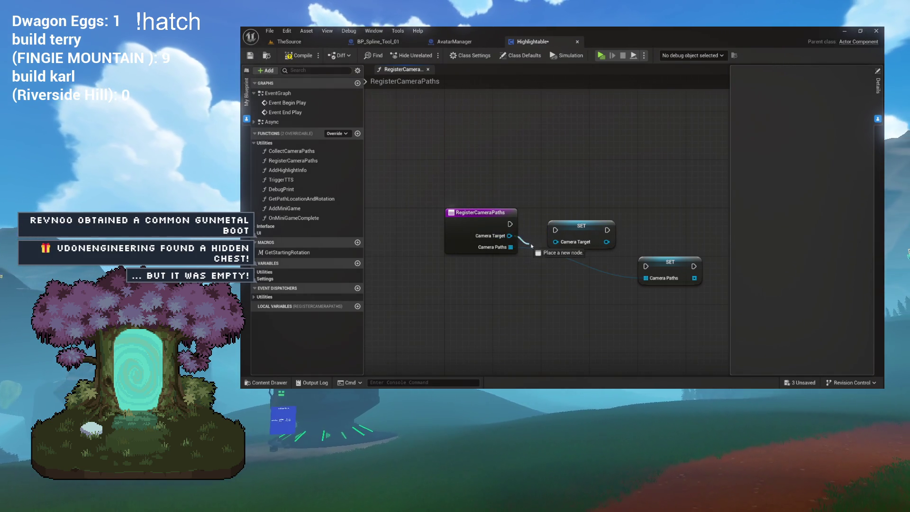
pyautogui.moveTo(576, 226); pyautogui.dragTo(544, 224)
pyautogui.press('Escape')
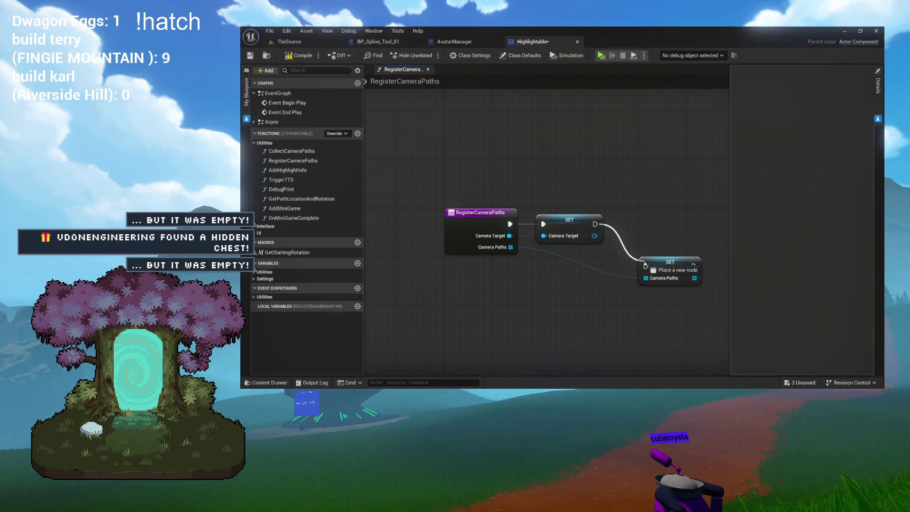
pyautogui.moveTo(667, 263); pyautogui.dragTo(664, 232)
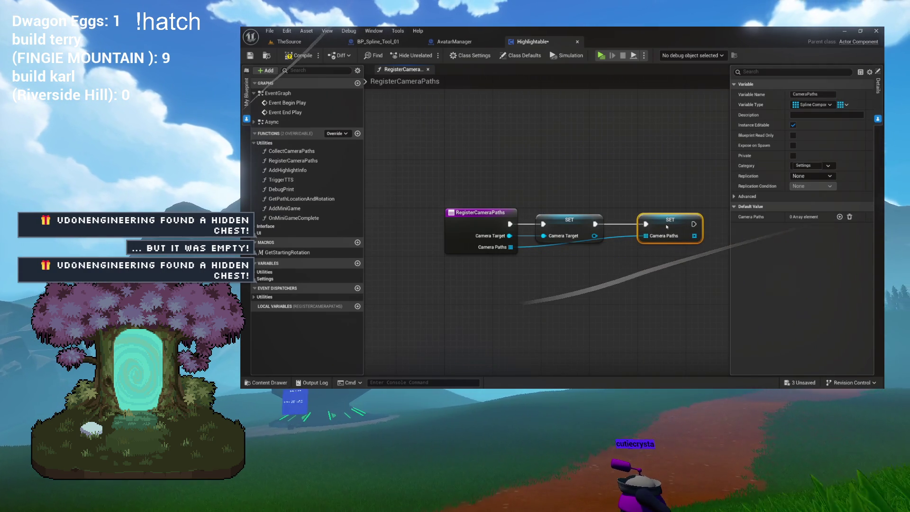
# Add a reroute on the Camera Paths wire, save Highlightable, and close RegisterCameraPaths
pyautogui.doubleClick(618, 237)
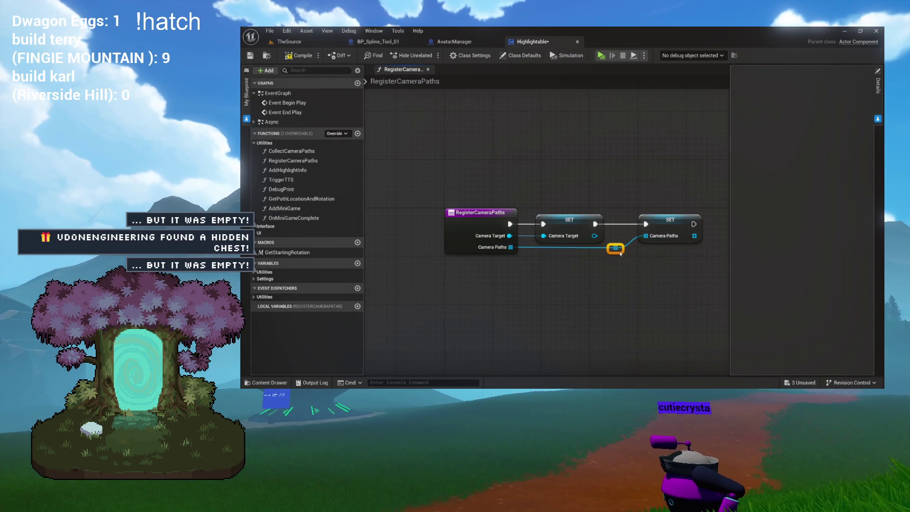
pyautogui.moveTo(647, 268)
pyautogui.mouseDown()
pyautogui.moveTo(560, 245)
pyautogui.moveTo(613, 252)
pyautogui.mouseUp()
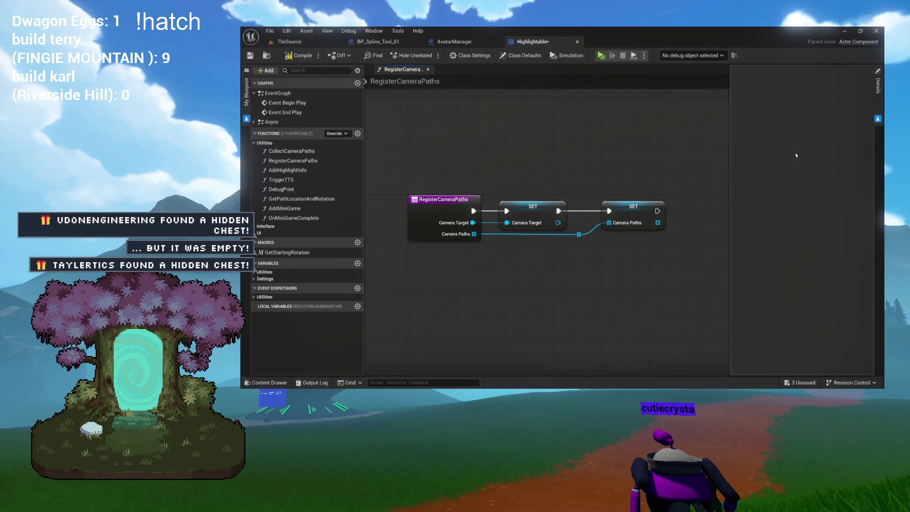
pyautogui.click(878, 120)
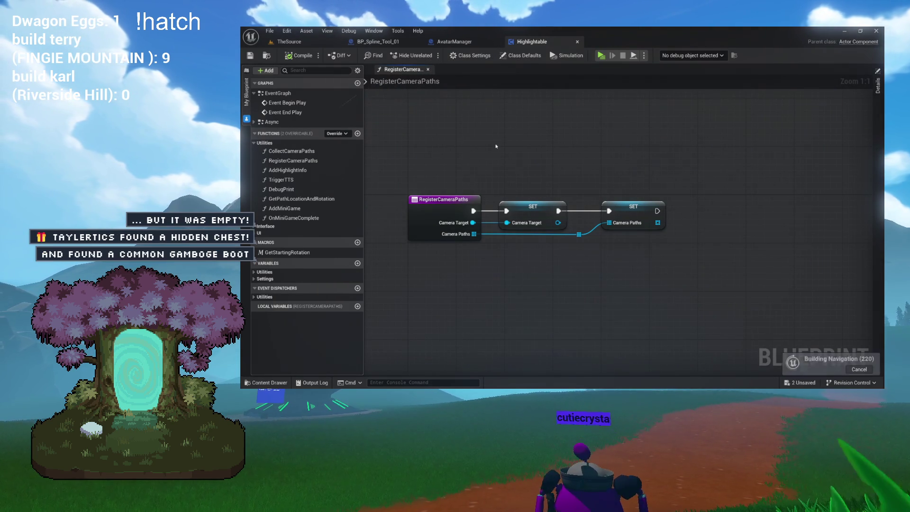
pyautogui.moveTo(434, 293); pyautogui.dragTo(636, 244)
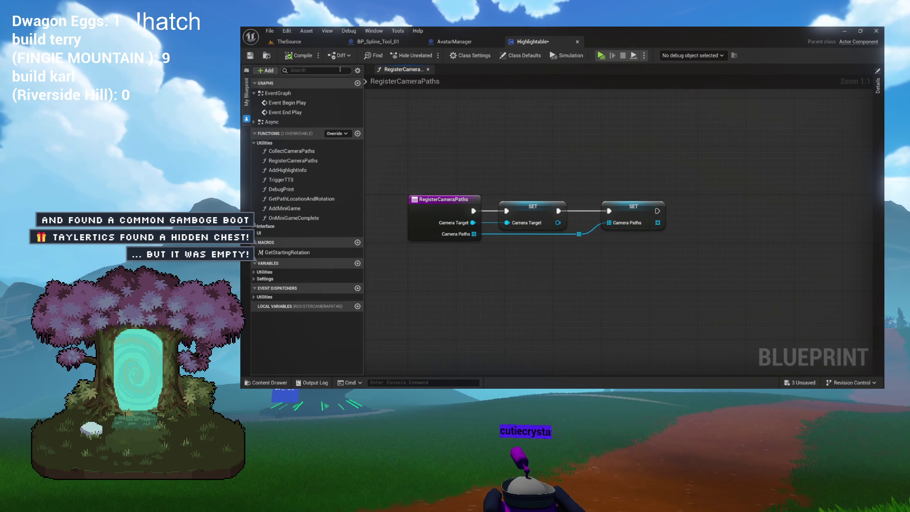
pyautogui.hotkey('ctrl', 's')
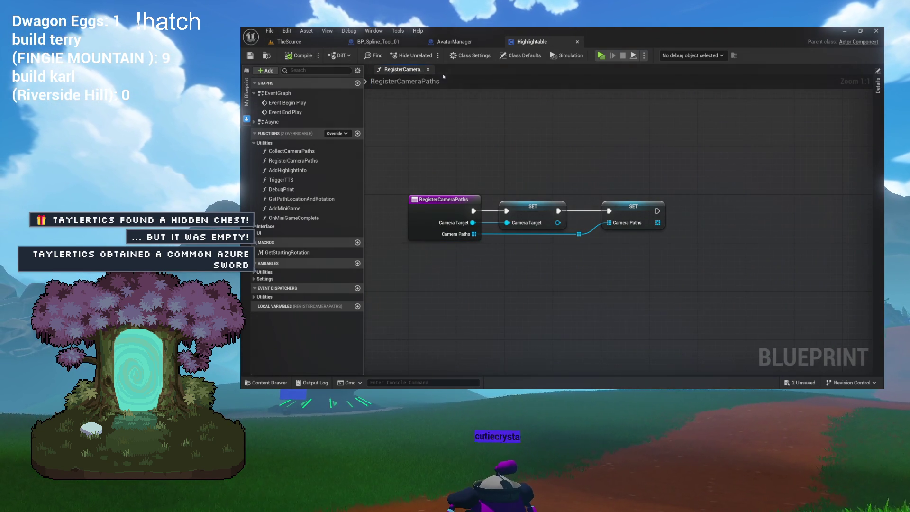
pyautogui.click(428, 70)
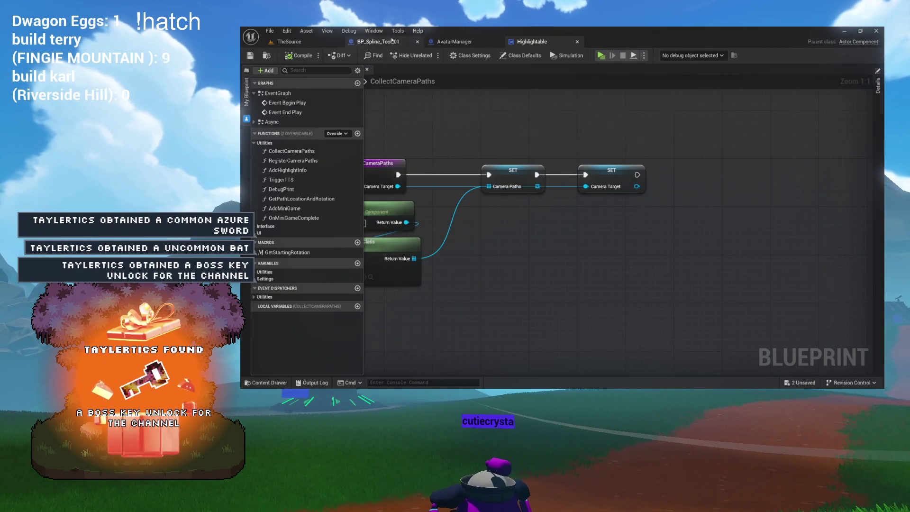
# In BP_Spline_Tool_01's EventGraph, add Register Camera Paths on Highlightable and wire Camera Target into it
pyautogui.click(378, 41)
pyautogui.moveTo(384, 209); pyautogui.dragTo(372, 127)
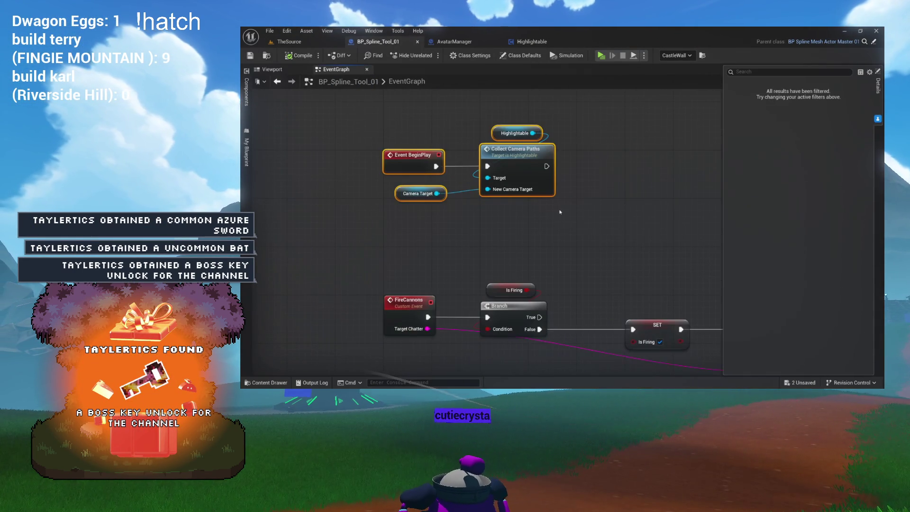
pyautogui.moveTo(531, 134); pyautogui.dragTo(577, 169)
pyautogui.write('reg')
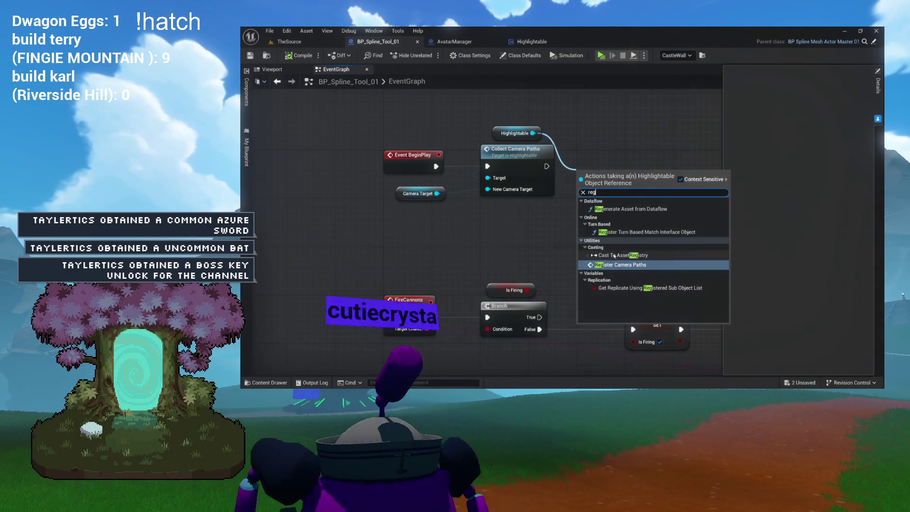
pyautogui.click(621, 265)
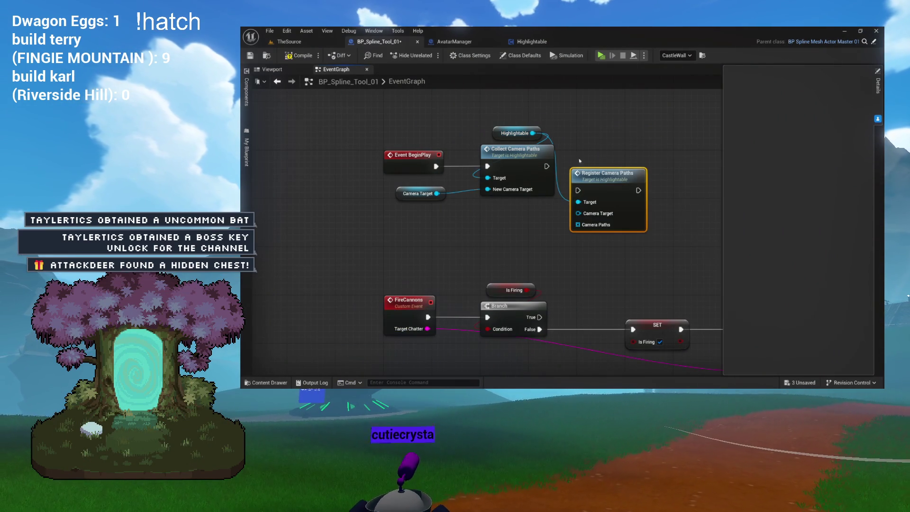
pyautogui.moveTo(611, 190); pyautogui.dragTo(584, 204)
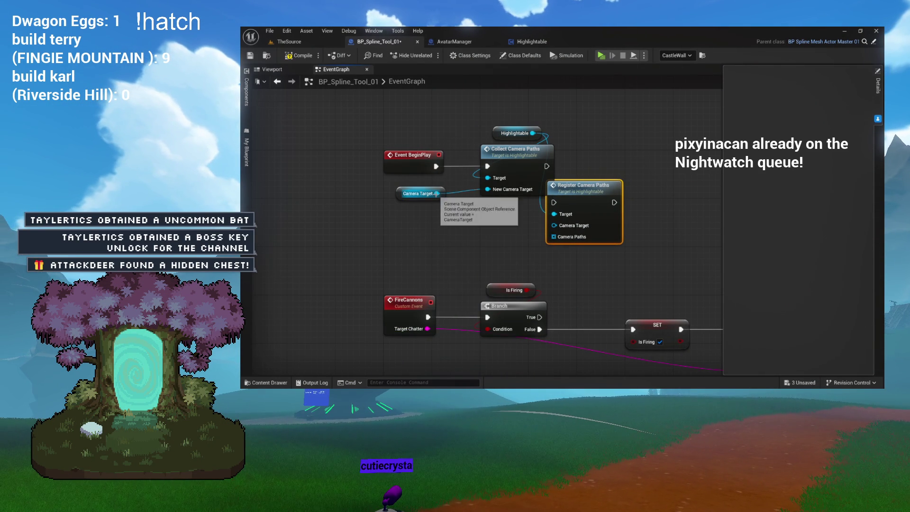
pyautogui.moveTo(540, 231); pyautogui.dragTo(554, 225)
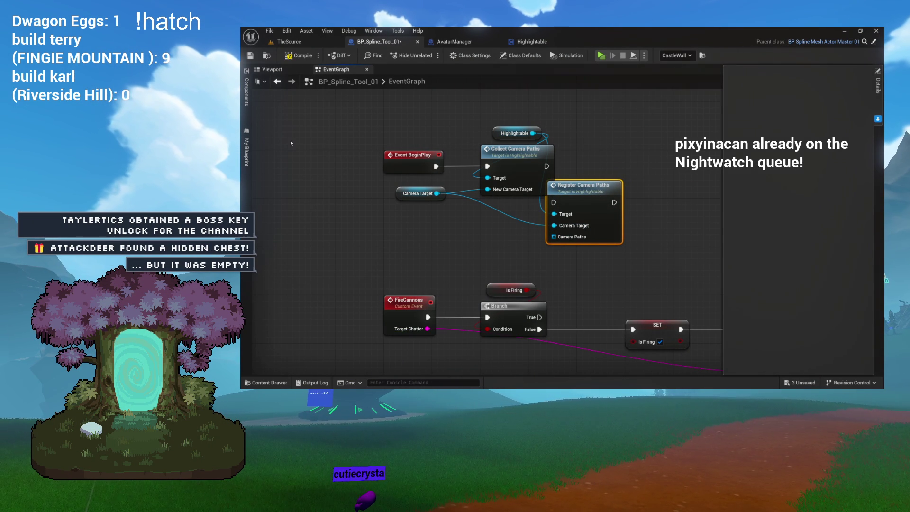
# Feed a new Make Array into the Camera Paths input, then view the blueprint's 3D viewport
pyautogui.click(247, 92)
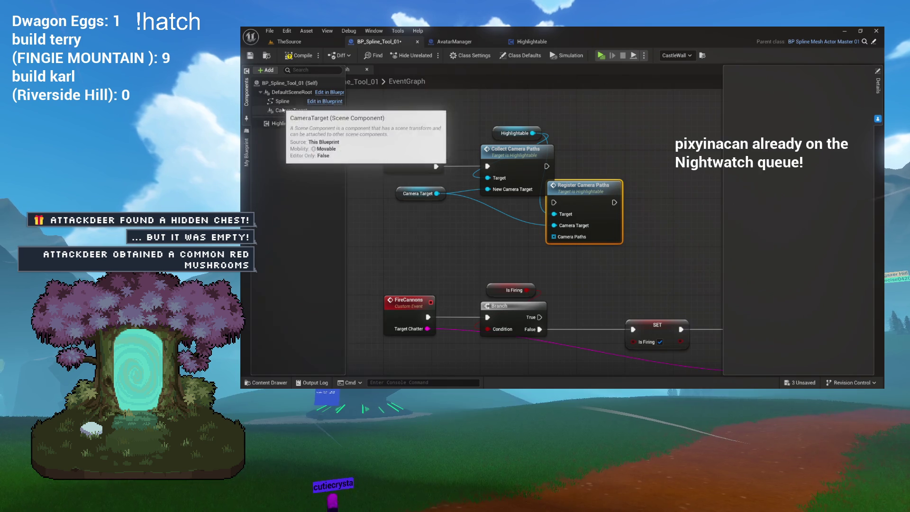
pyautogui.moveTo(553, 236)
pyautogui.mouseDown()
pyautogui.moveTo(503, 237)
pyautogui.moveTo(534, 249)
pyautogui.mouseUp()
pyautogui.press('Return')
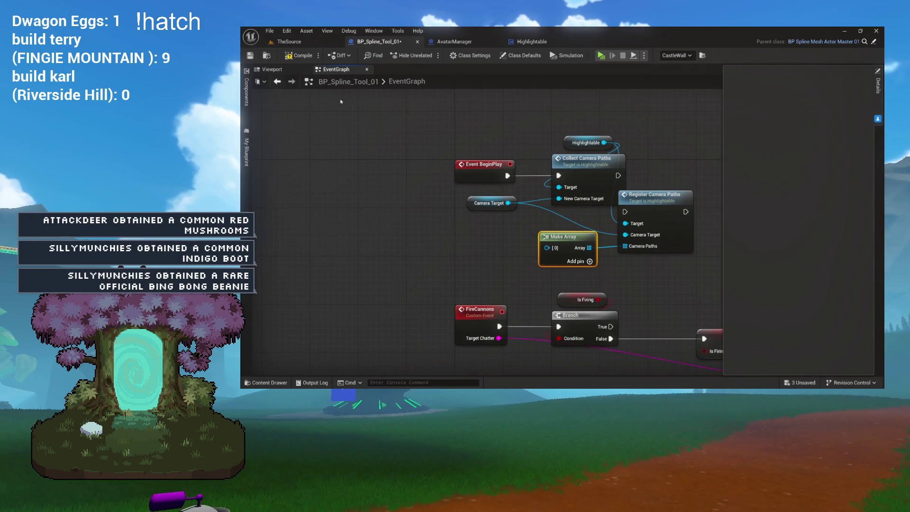
pyautogui.click(275, 70)
pyautogui.moveTo(437, 158); pyautogui.dragTo(463, 217)
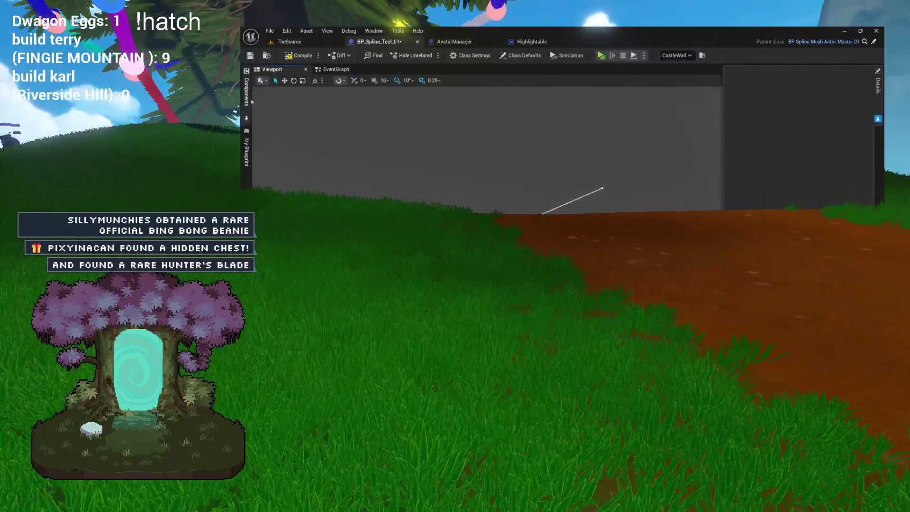
# Add a Spline component under DefaultSceneRoot, name it CameraPath, and raise it slightly on Z
pyautogui.click(246, 91)
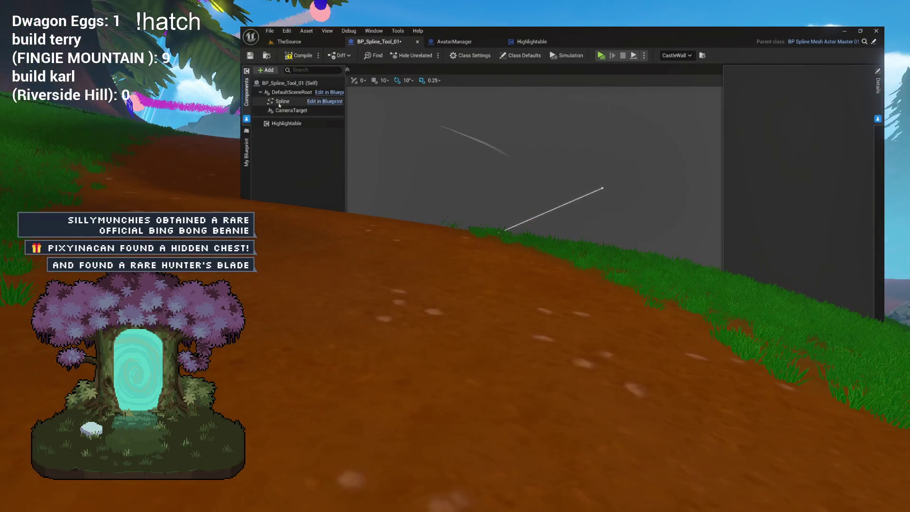
pyautogui.click(290, 91)
pyautogui.click(263, 71)
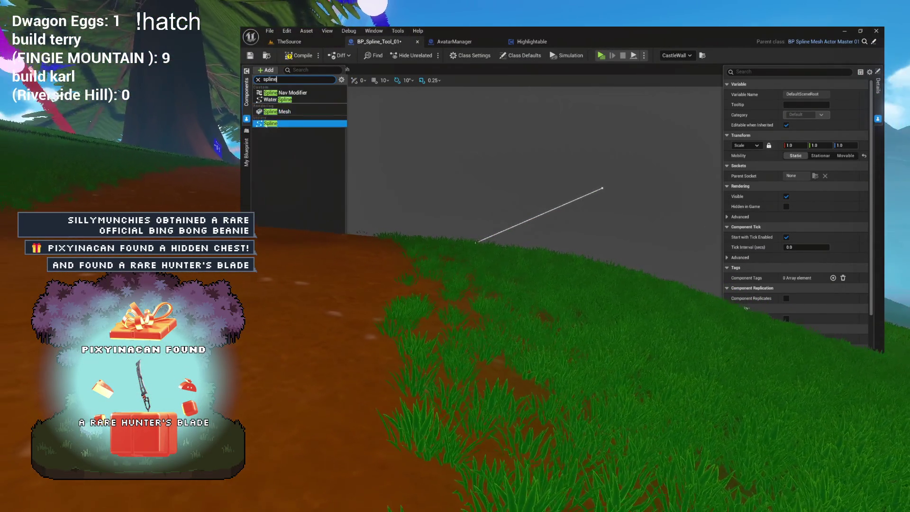
pyautogui.click(271, 124)
pyautogui.write('C')
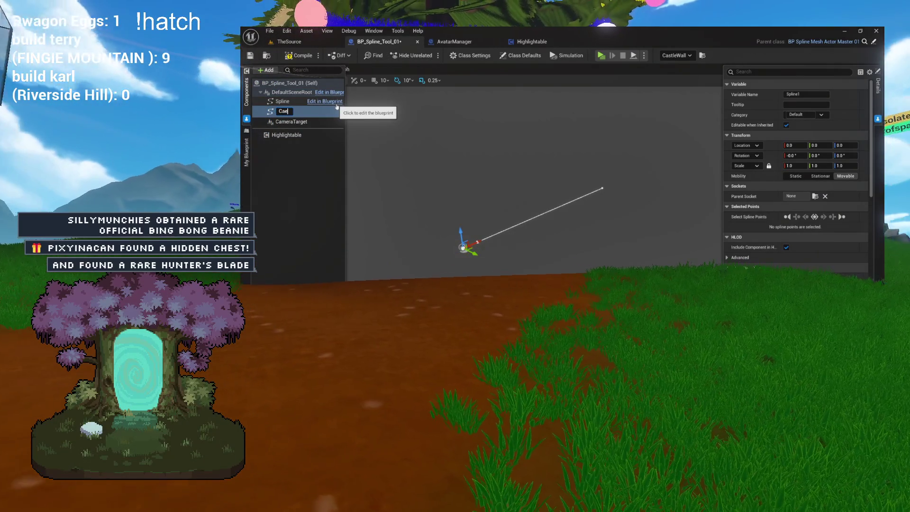
pyautogui.write('ameraPath')
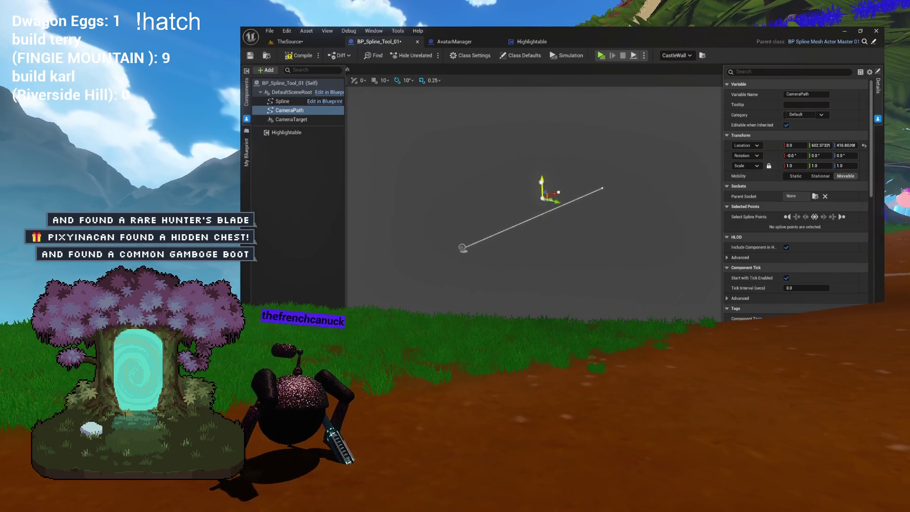
pyautogui.moveTo(539, 170); pyautogui.dragTo(540, 169)
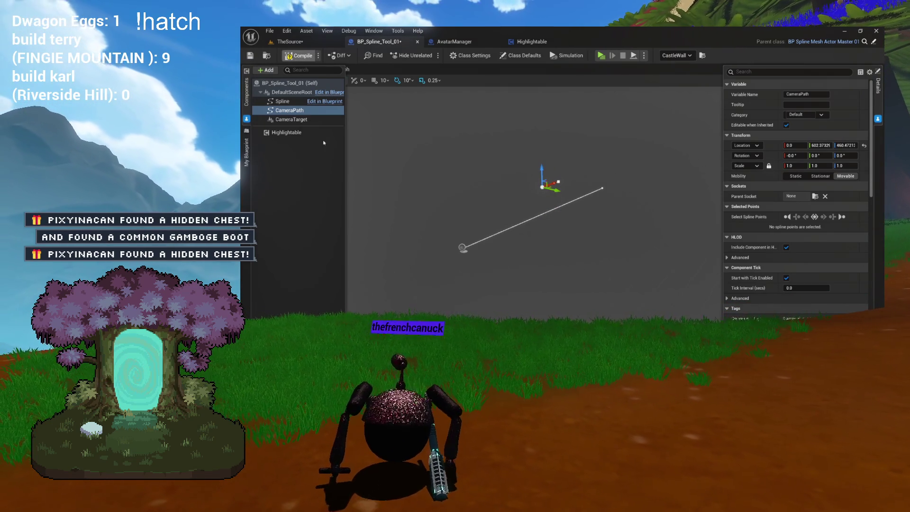
# In the TheSource level, focus on the CastleWall actor and select its CameraPath component
pyautogui.click(311, 43)
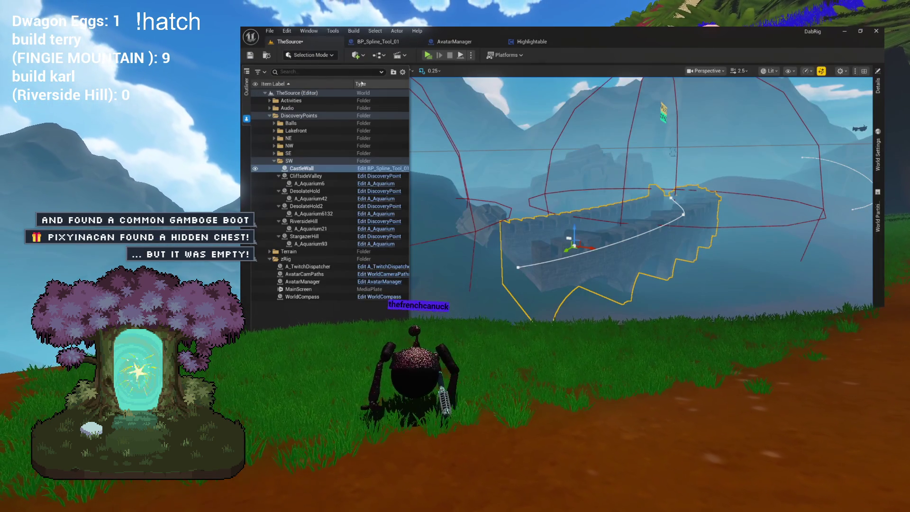
pyautogui.click(317, 178)
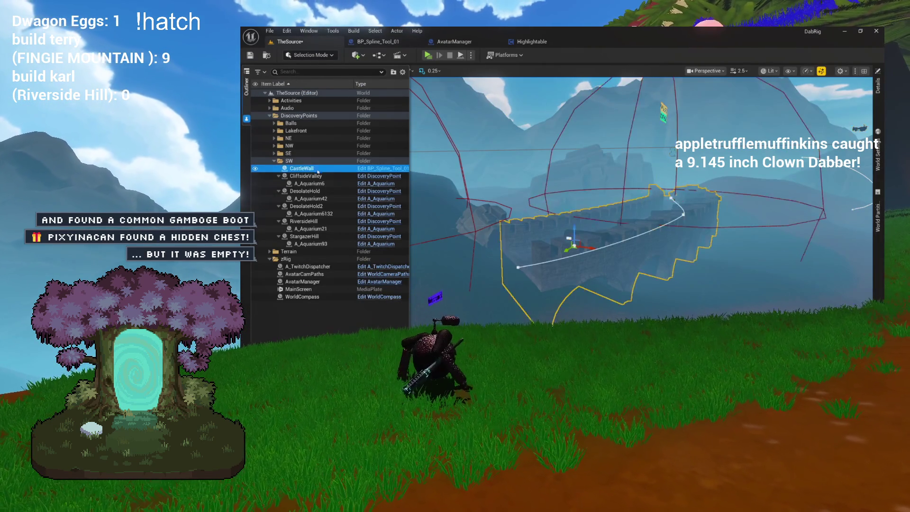
pyautogui.press('f')
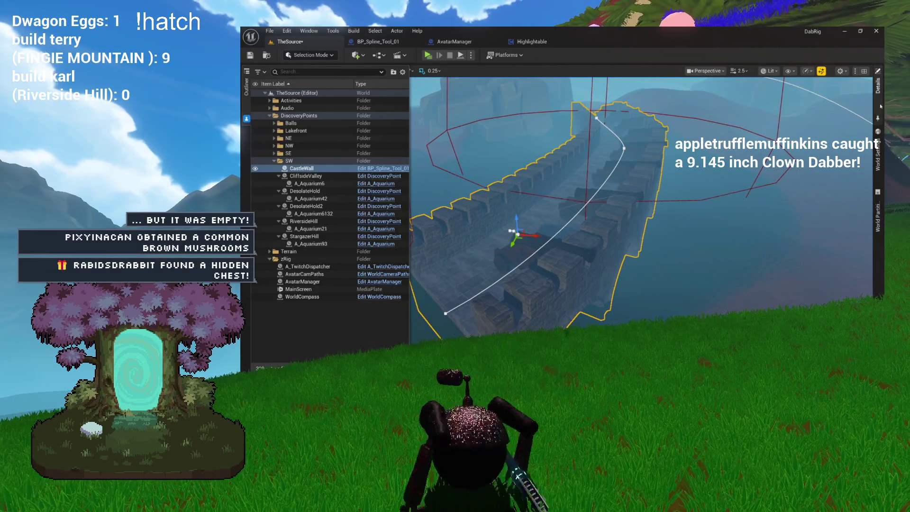
pyautogui.click(877, 117)
pyautogui.click(766, 112)
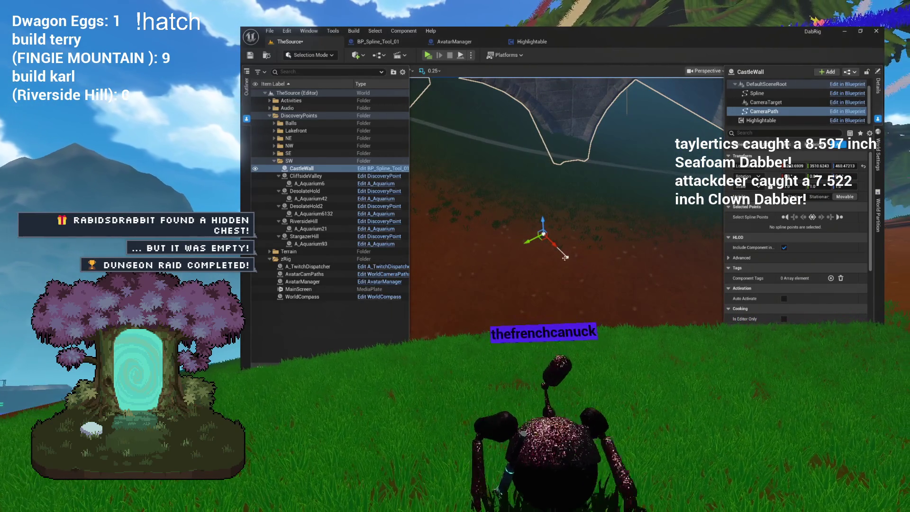
# Drag the CameraPath end point and another spline point further along the wall
pyautogui.click(567, 256)
pyautogui.moveTo(567, 256)
pyautogui.mouseDown()
pyautogui.moveTo(553, 249)
pyautogui.moveTo(678, 230)
pyautogui.mouseUp()
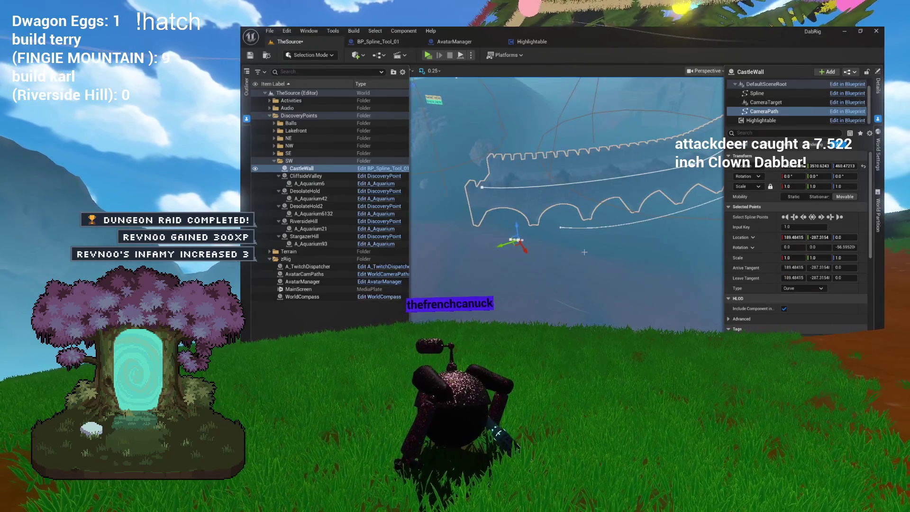
pyautogui.moveTo(515, 245); pyautogui.dragTo(639, 241)
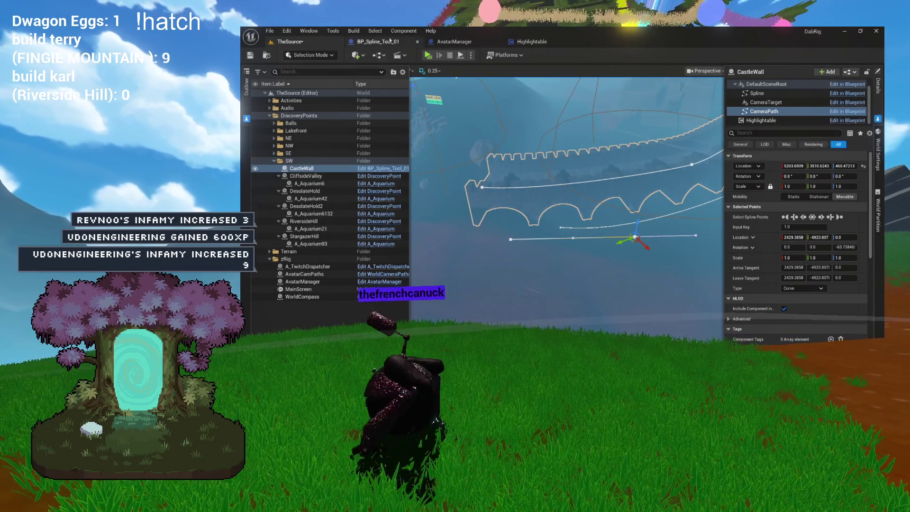
pyautogui.click(386, 43)
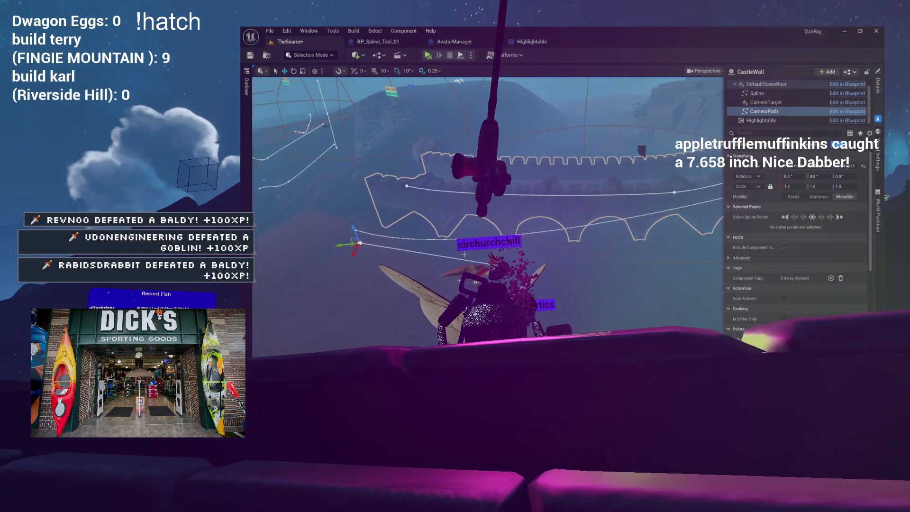
# Select two points on CastleWall's CameraPath spline, then return to BP_Spline_Tool_01
pyautogui.click(488, 263)
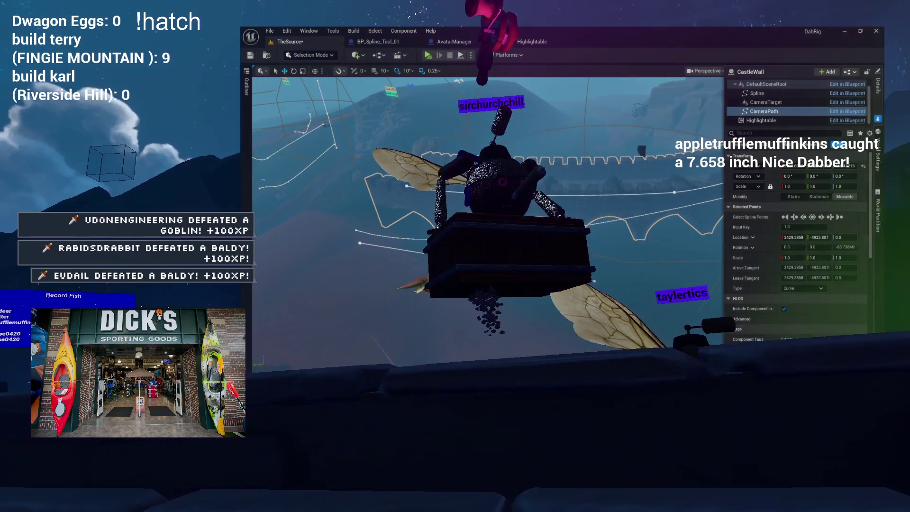
pyautogui.click(602, 255)
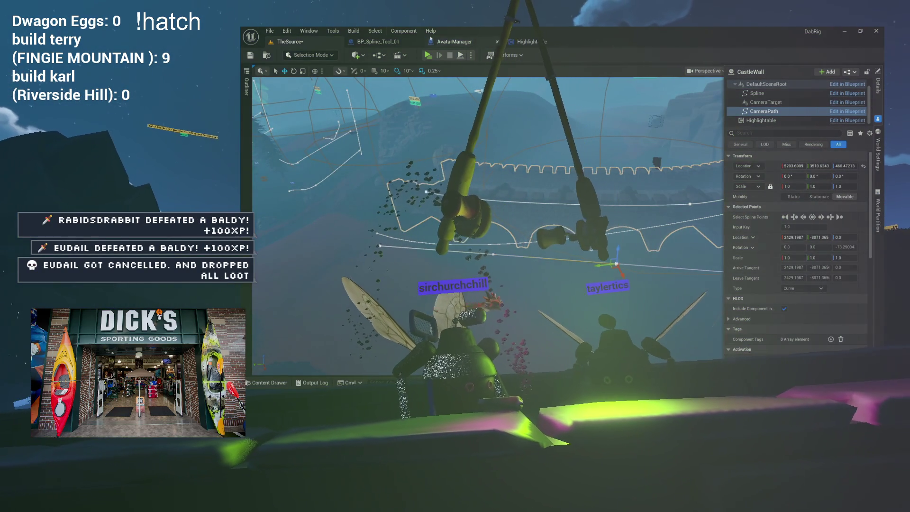
pyautogui.click(382, 41)
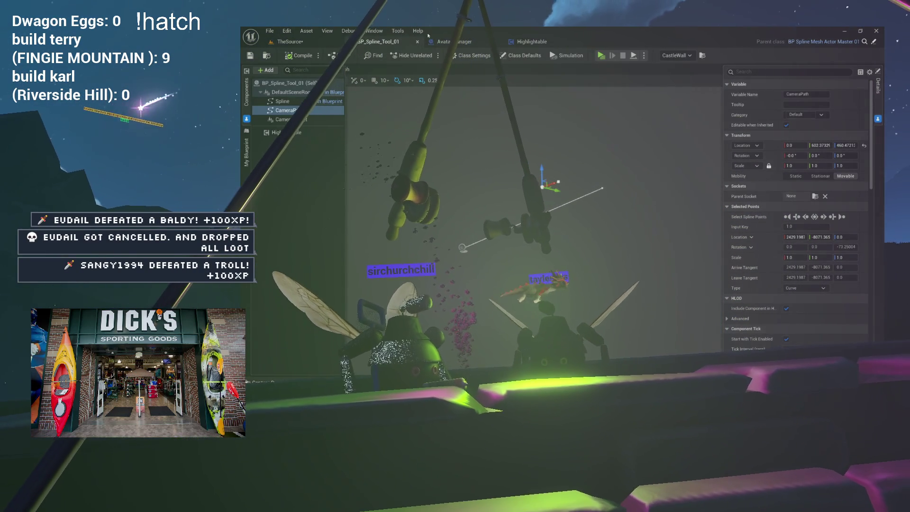
# Open Class Defaults, try a 'nav' search, clear it, and collapse all property categories
pyautogui.click(520, 56)
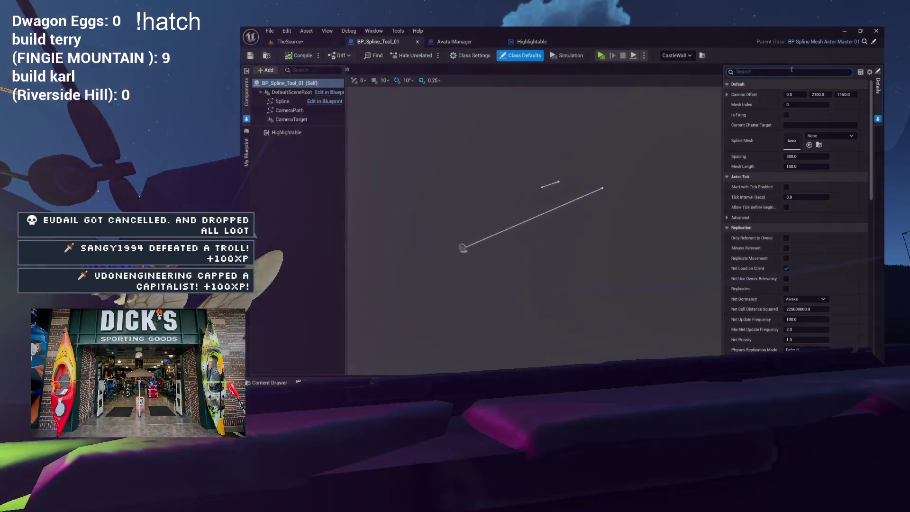
pyautogui.click(791, 71)
pyautogui.write('nav')
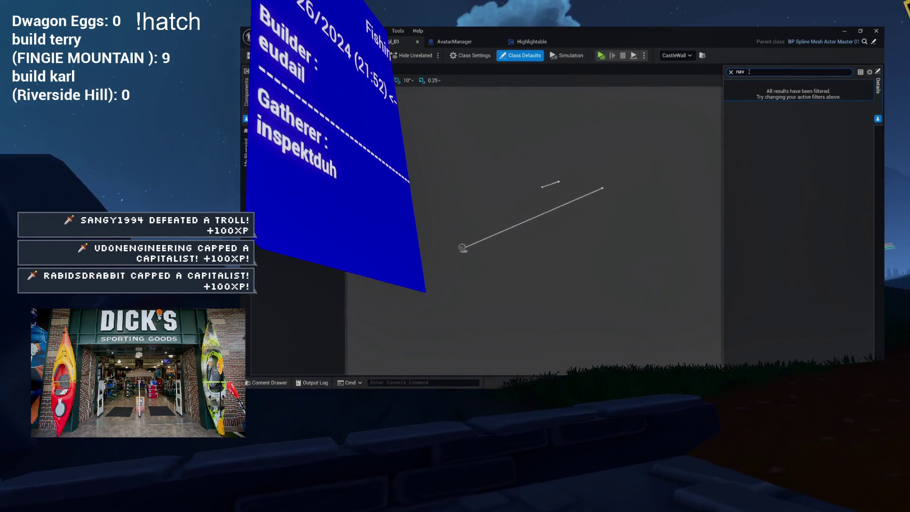
pyautogui.click(731, 71)
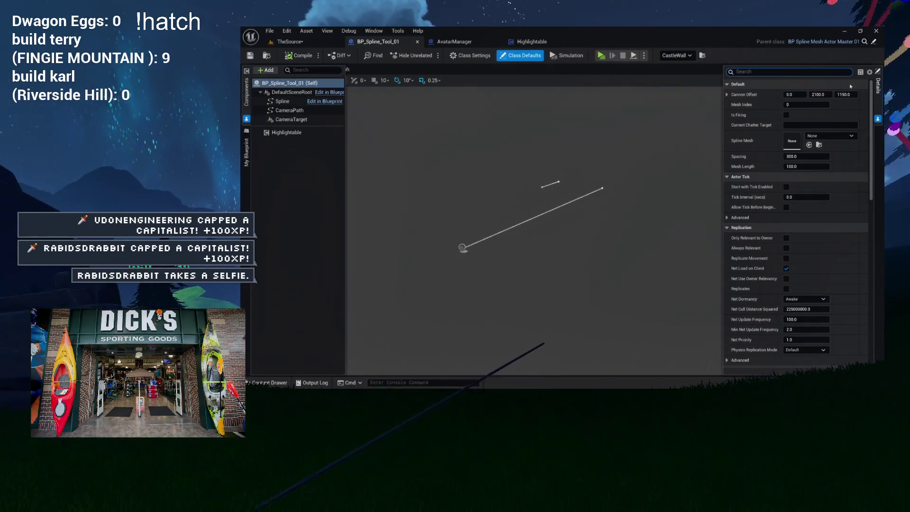
pyautogui.click(869, 71)
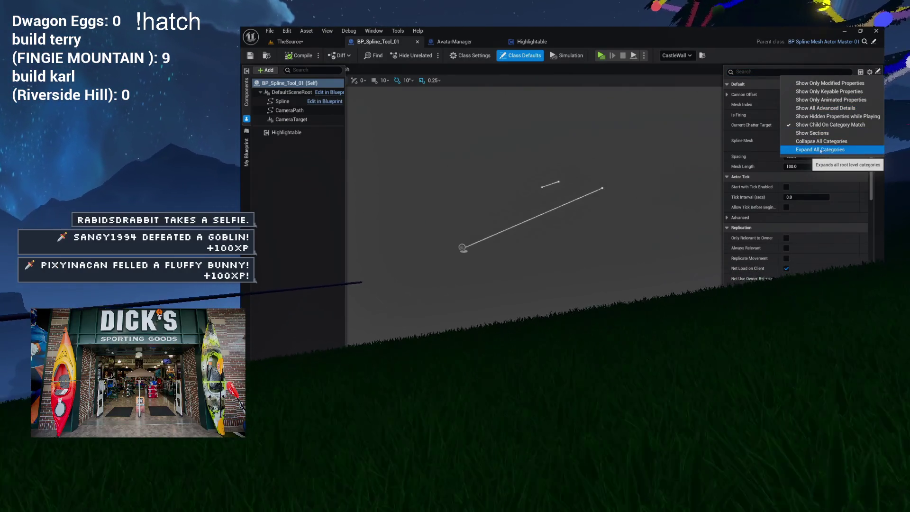
pyautogui.click(832, 143)
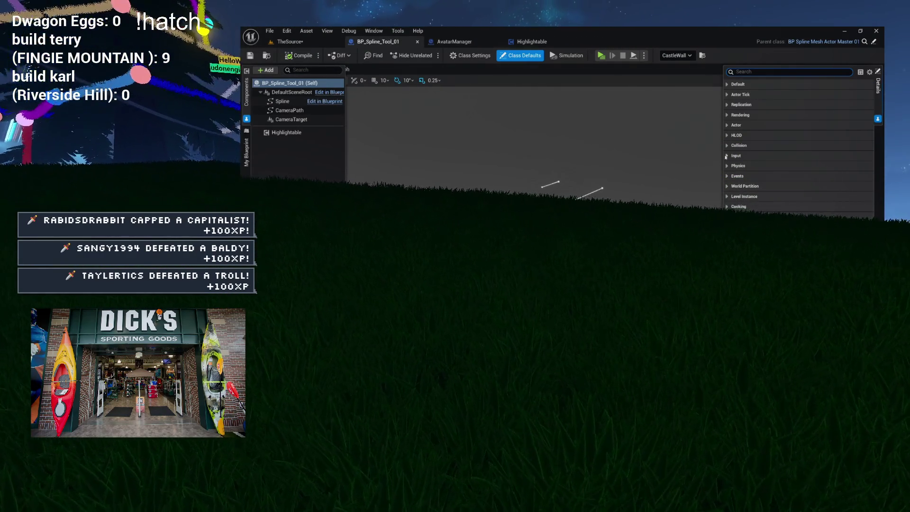
# Inspect the Events, Rendering and Replication categories by expanding and collapsing them
pyautogui.click(727, 176)
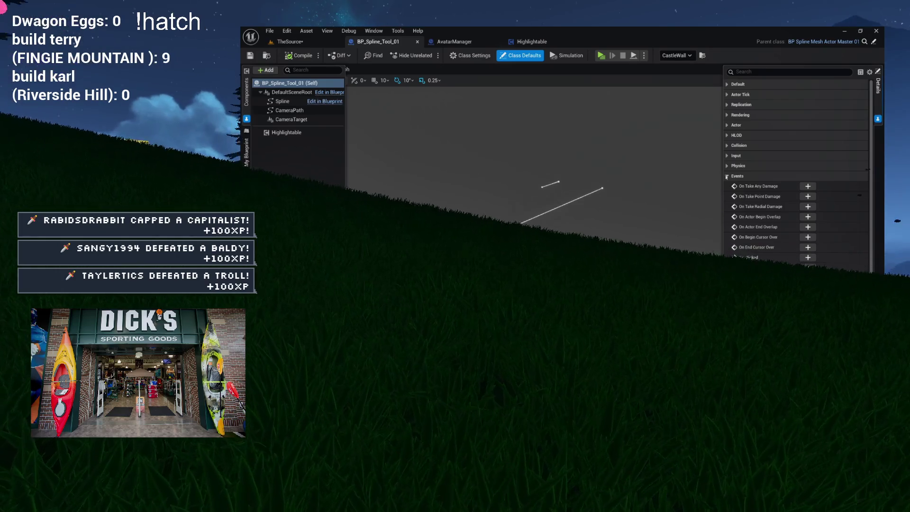
pyautogui.click(726, 175)
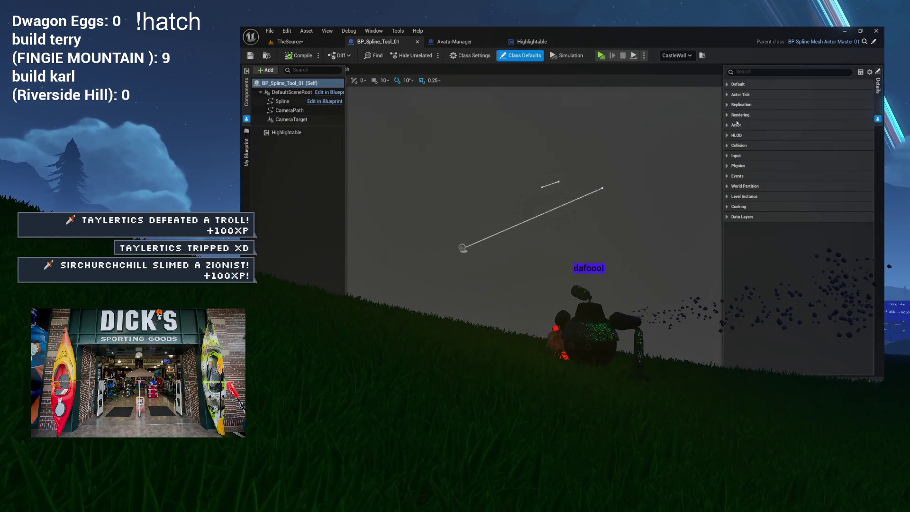
pyautogui.click(727, 115)
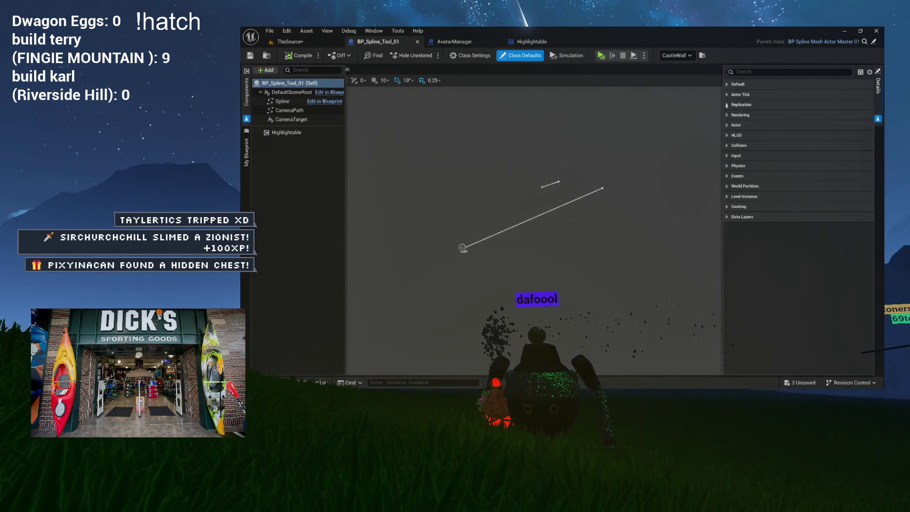
pyautogui.click(727, 105)
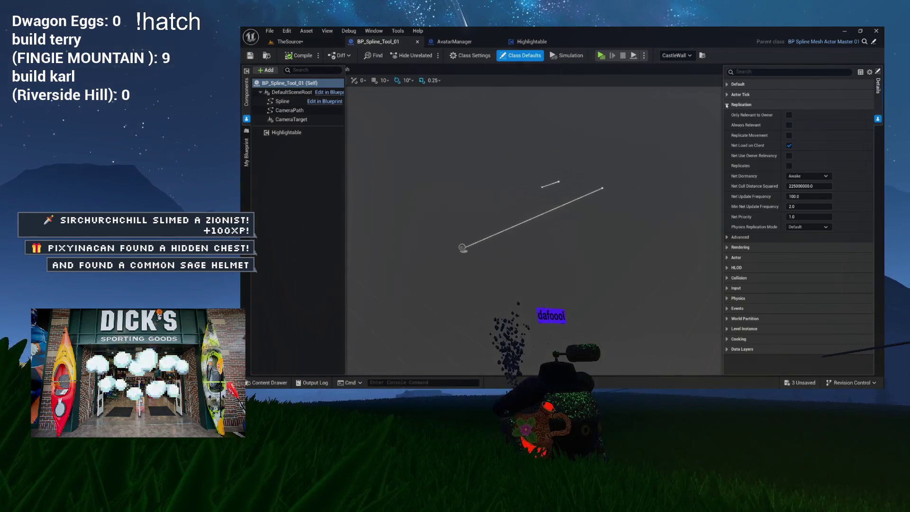
pyautogui.click(726, 105)
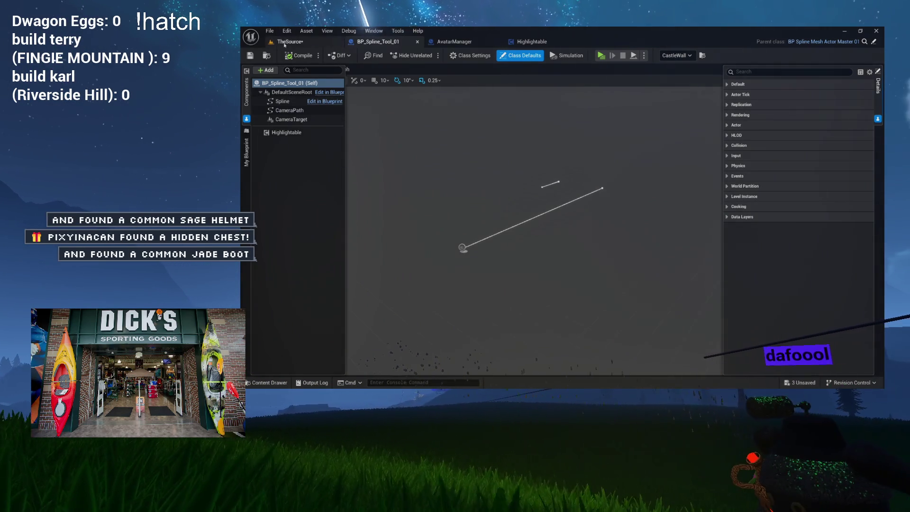
# Save the TheSource level and adjust the view around the castle wall
pyautogui.click(275, 43)
pyautogui.click(251, 55)
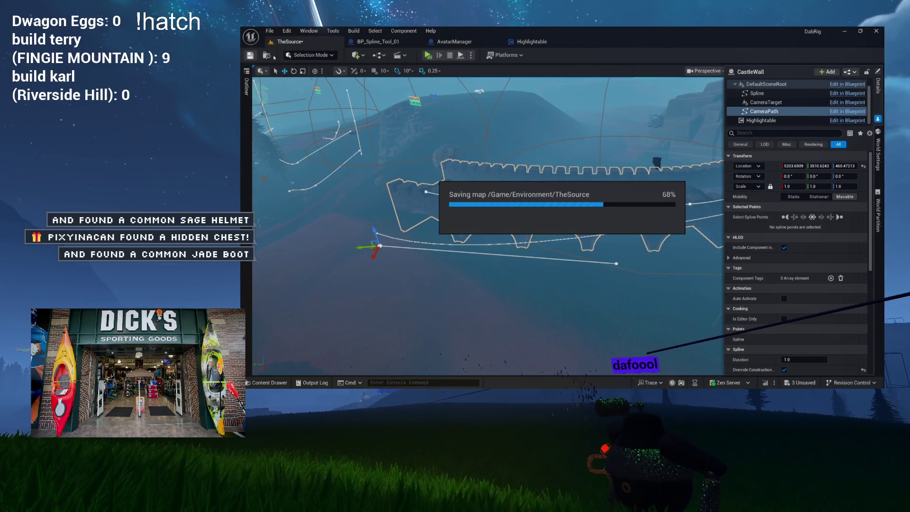
pyautogui.press('w')
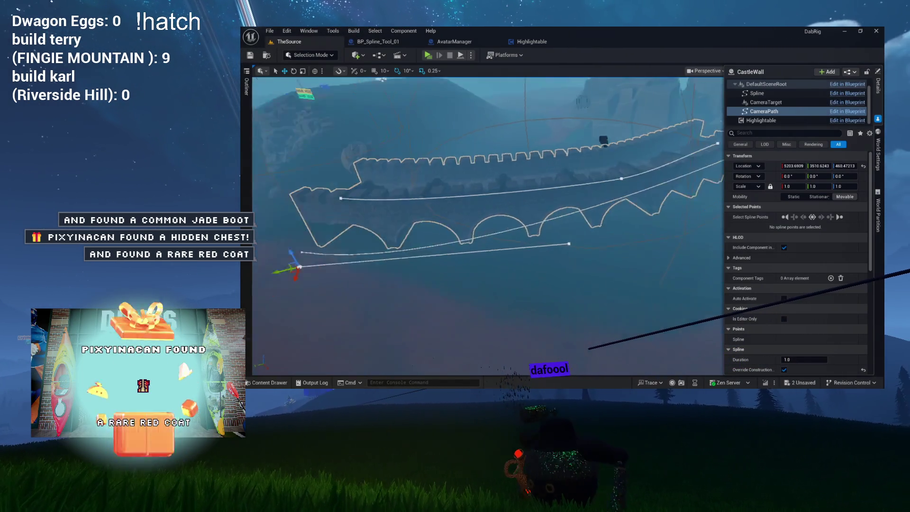
pyautogui.press('s')
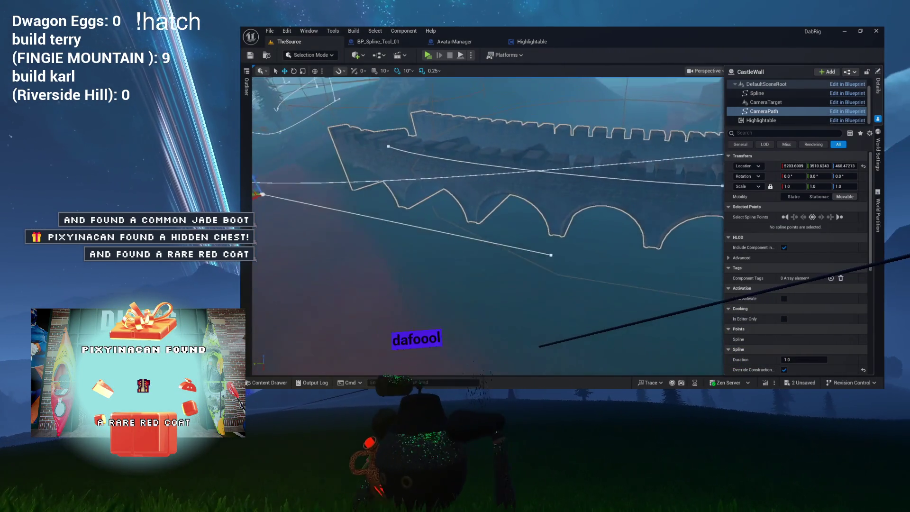
# Drag a CameraPath end point further along the wall, then go to BP_Spline_Tool_01
pyautogui.click(542, 244)
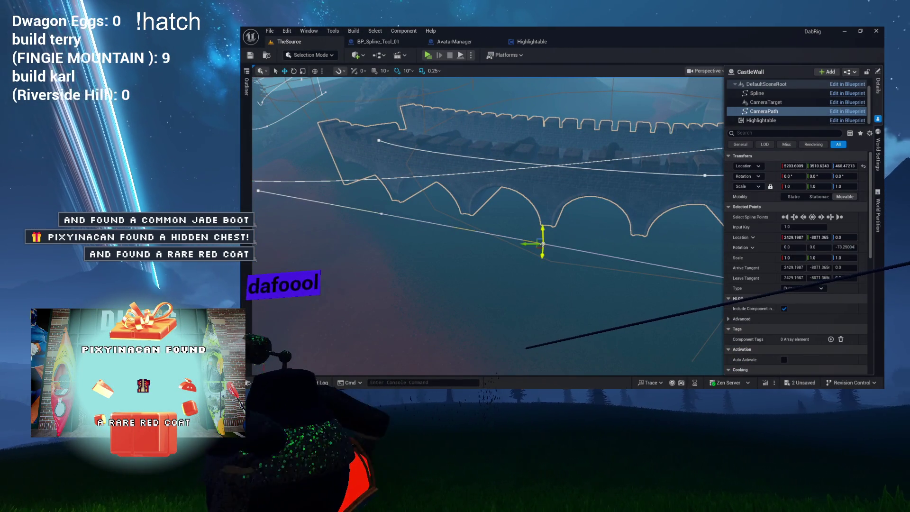
pyautogui.moveTo(538, 246); pyautogui.dragTo(598, 254)
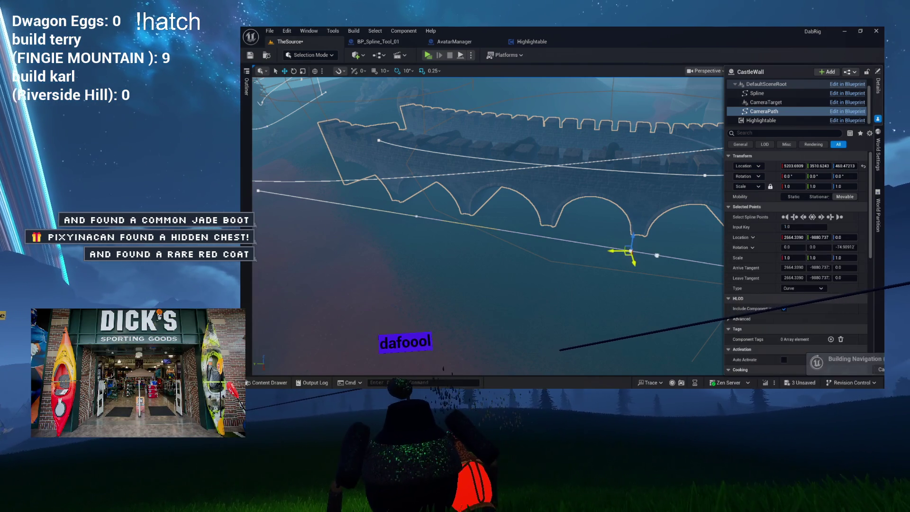
pyautogui.press('s')
pyautogui.press('w')
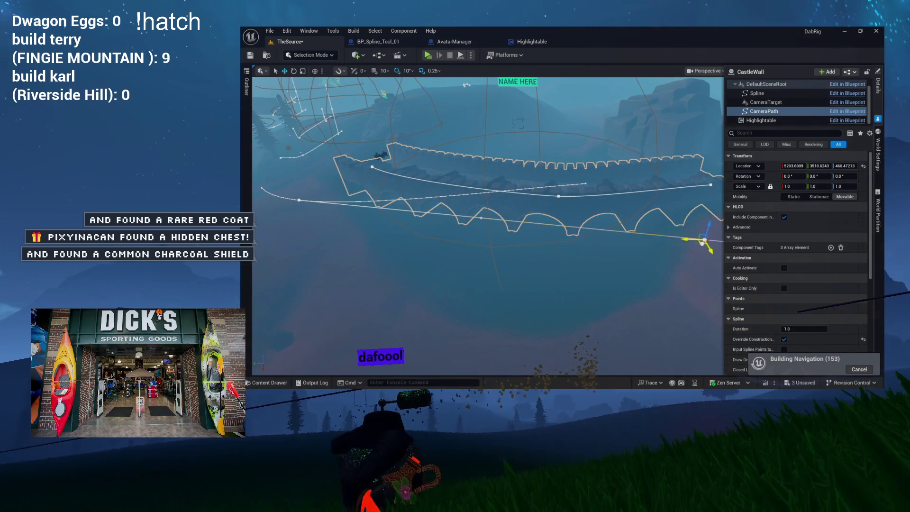
pyautogui.click(367, 45)
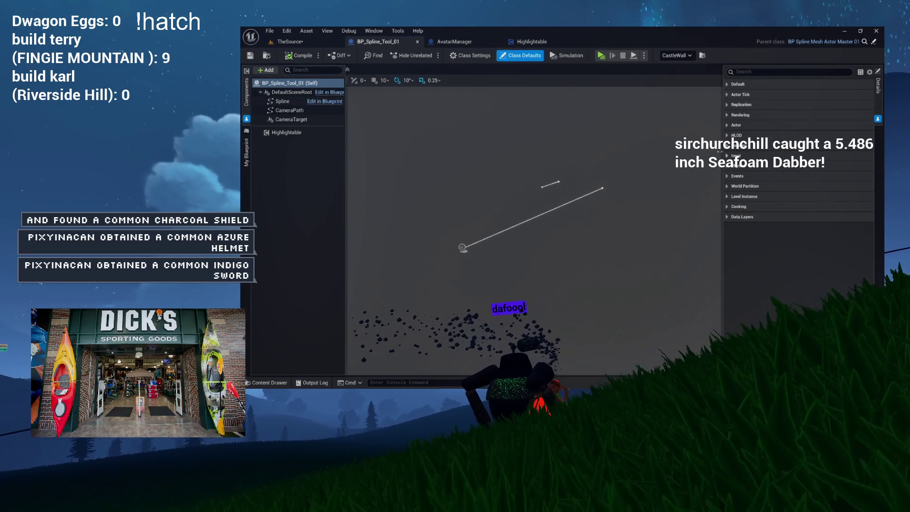
pyautogui.click(288, 110)
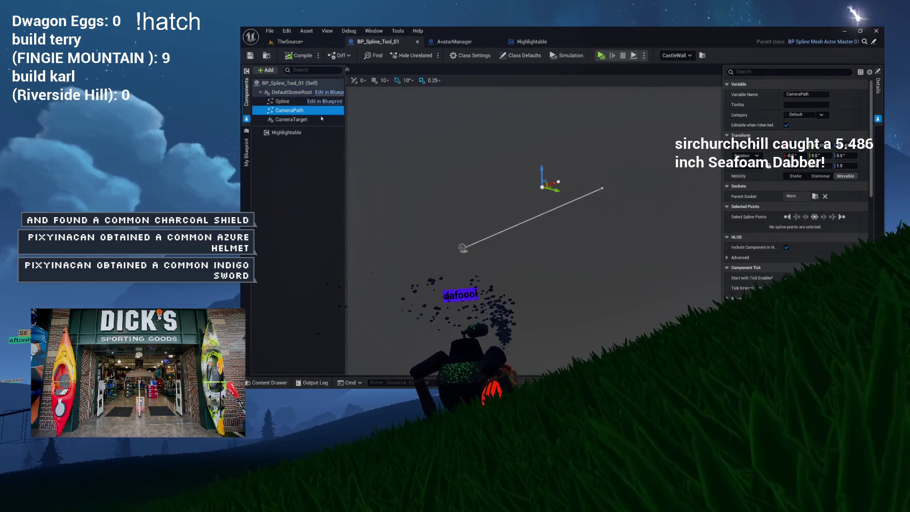
pyautogui.scroll(-4, 797, 152)
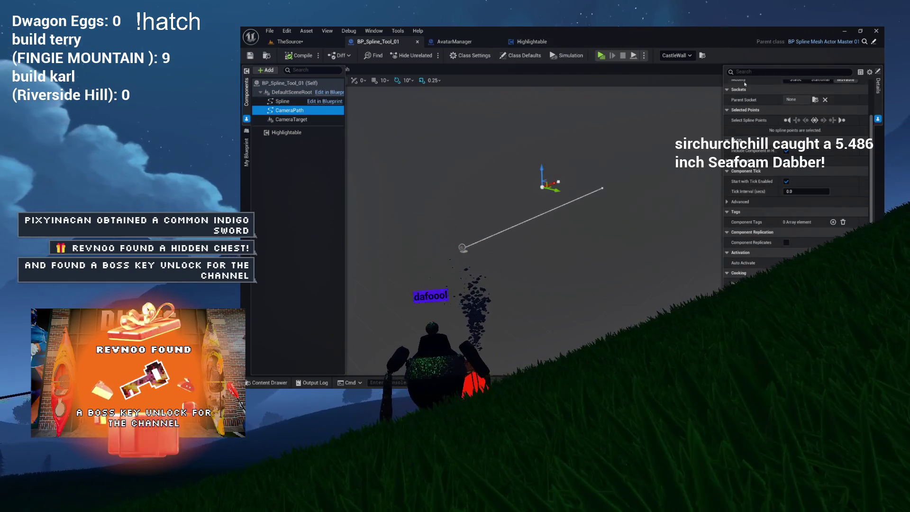
pyautogui.click(749, 72)
pyautogui.write('v')
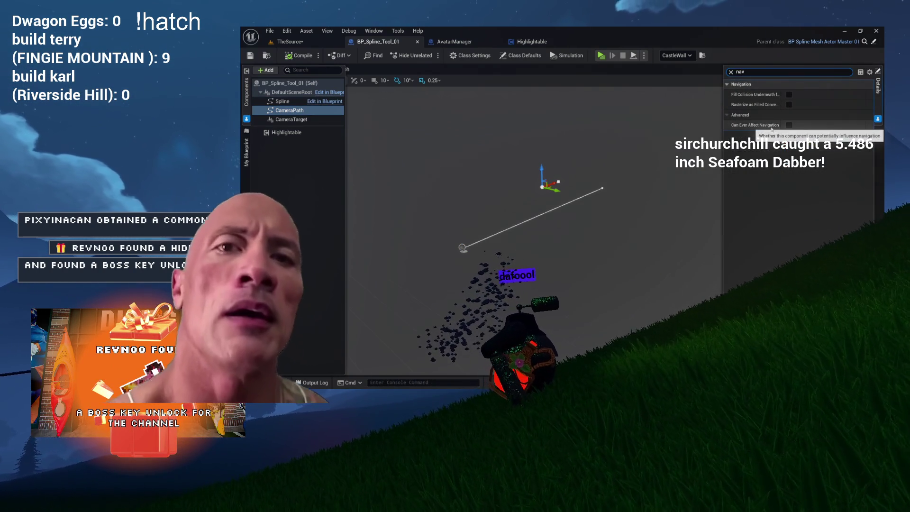
pyautogui.click(289, 120)
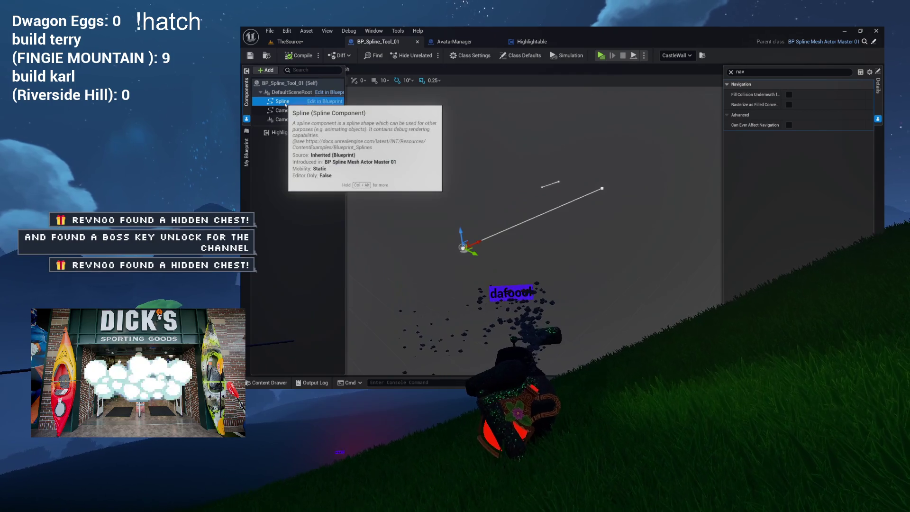
pyautogui.click(285, 93)
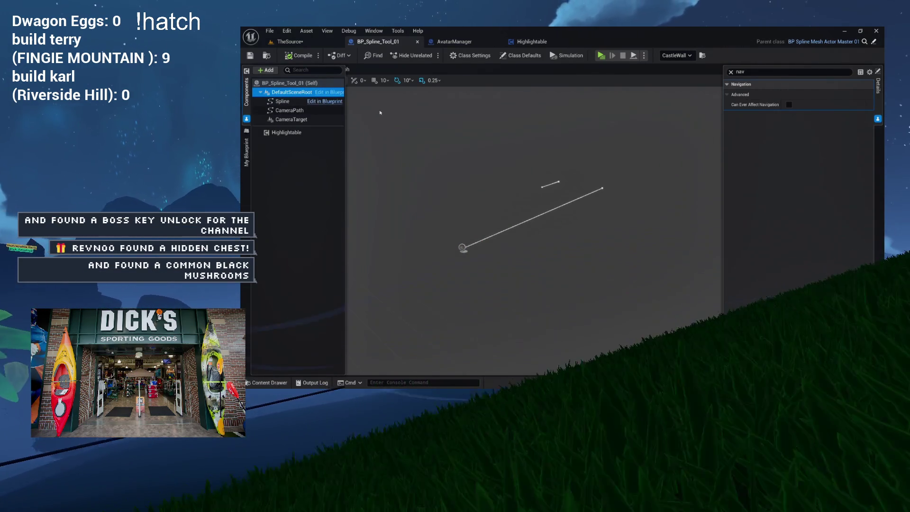
pyautogui.click(732, 72)
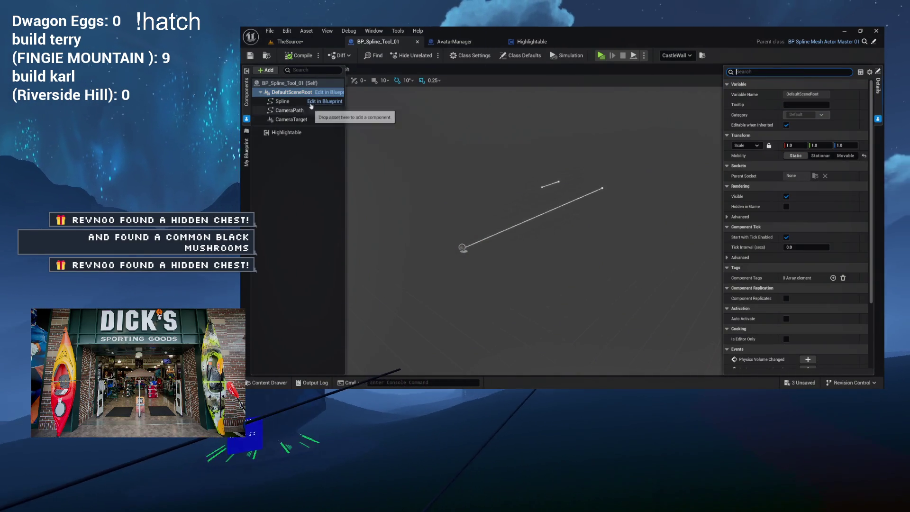
# Move the TheSource view toward CastleWall's CameraPath spline, then return to BP_Spline_Tool_01
pyautogui.click(303, 42)
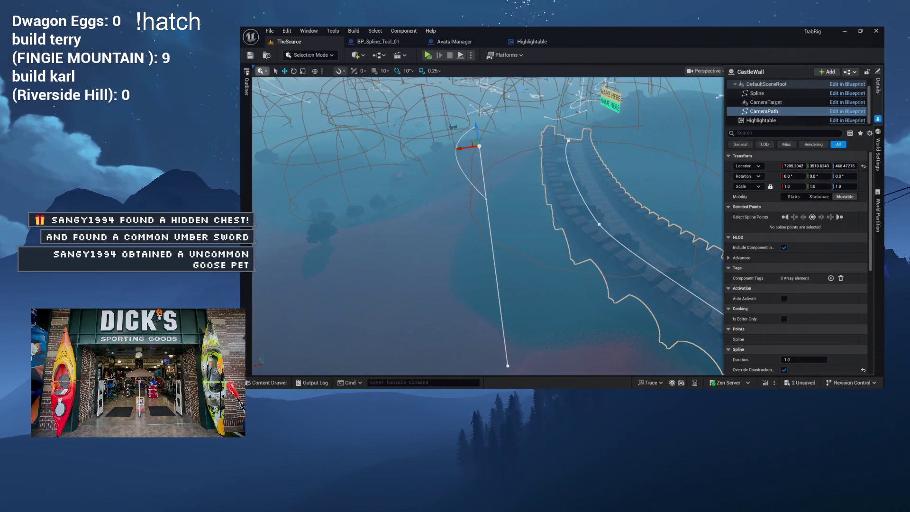
pyautogui.moveTo(474, 260)
pyautogui.mouseDown()
pyautogui.moveTo(474, 199)
pyautogui.moveTo(503, 194)
pyautogui.moveTo(469, 180)
pyautogui.moveTo(387, 69)
pyautogui.mouseUp()
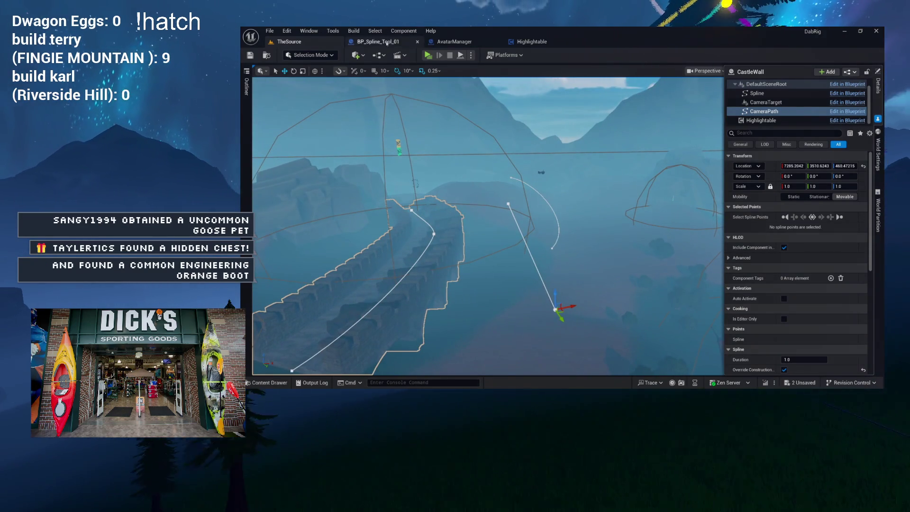
pyautogui.click(386, 43)
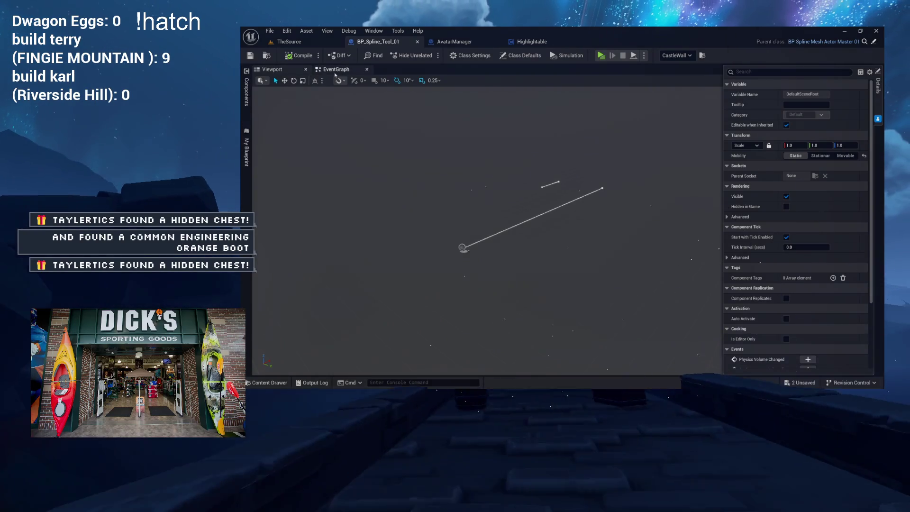
# Rearrange the EventGraph nodes and wire Event BeginPlay directly into Register Camera Paths
pyautogui.click(335, 69)
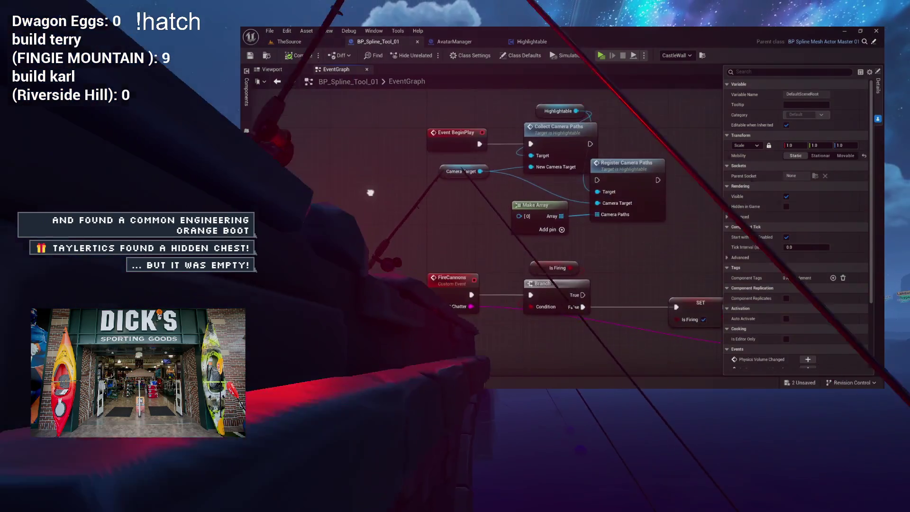
pyautogui.moveTo(370, 193)
pyautogui.mouseDown()
pyautogui.moveTo(367, 105)
pyautogui.moveTo(360, 202)
pyautogui.mouseUp()
pyautogui.moveTo(592, 171); pyautogui.dragTo(659, 147)
pyautogui.moveTo(504, 148); pyautogui.dragTo(317, 190)
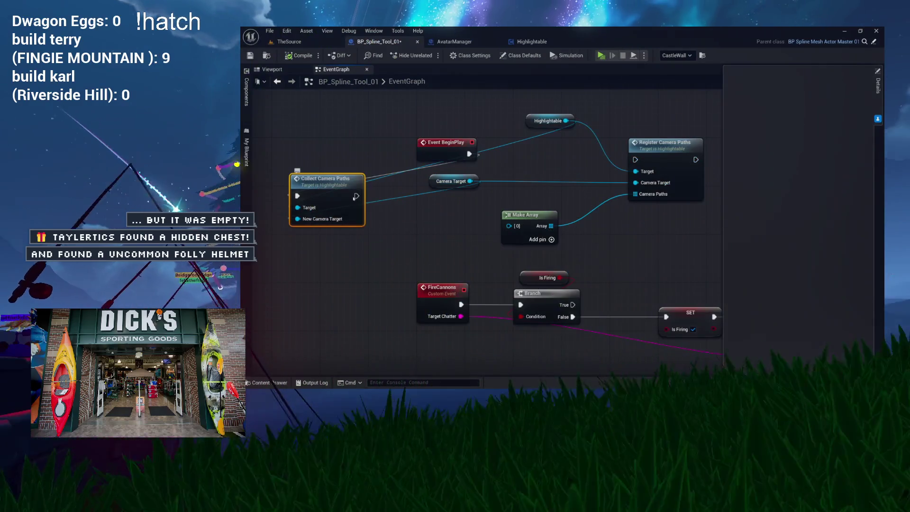
pyautogui.moveTo(472, 154)
pyautogui.mouseDown()
pyautogui.moveTo(635, 160)
pyautogui.moveTo(516, 161)
pyautogui.mouseUp()
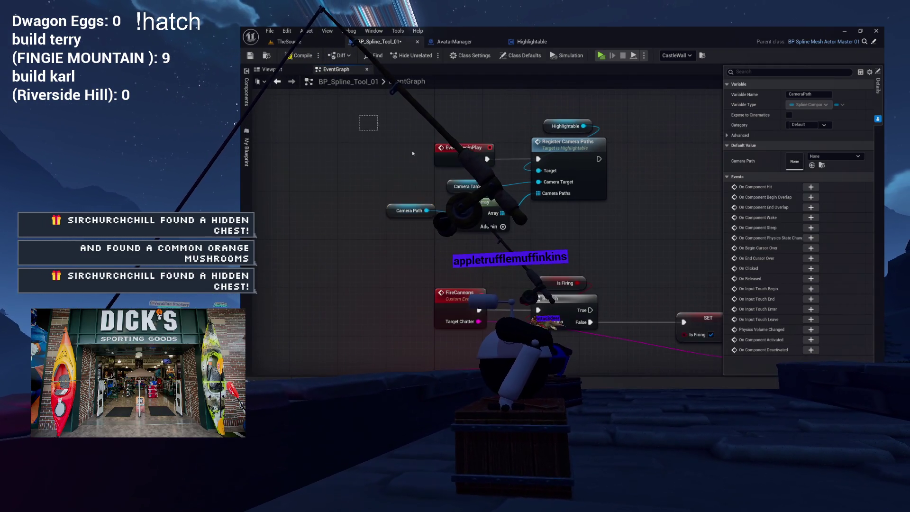
pyautogui.moveTo(368, 126); pyautogui.dragTo(590, 241)
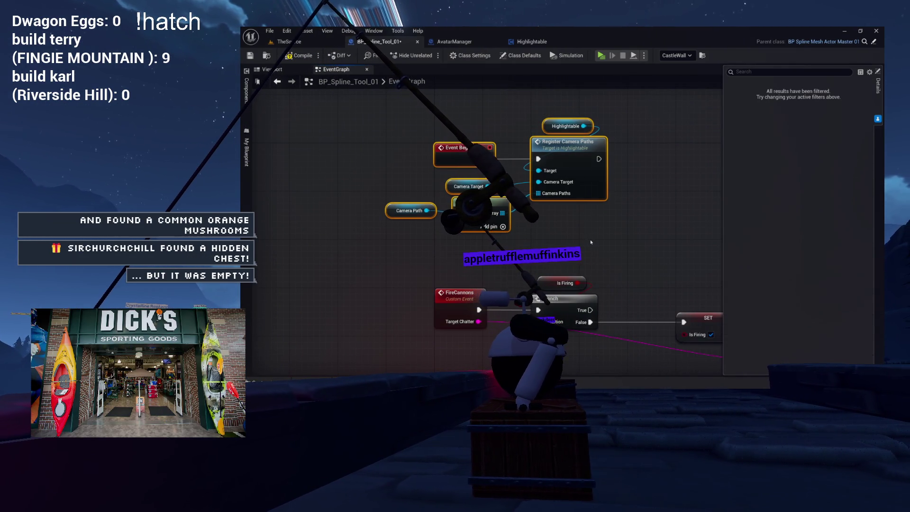
pyautogui.click(653, 198)
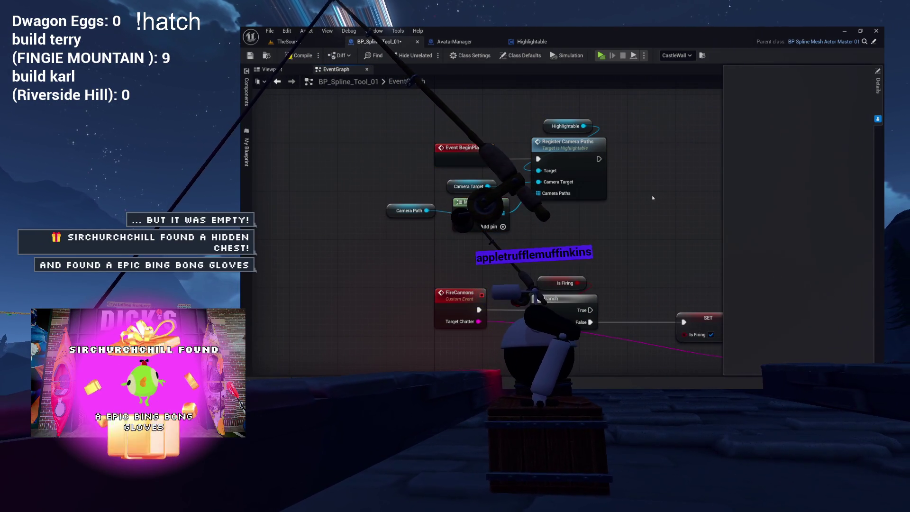
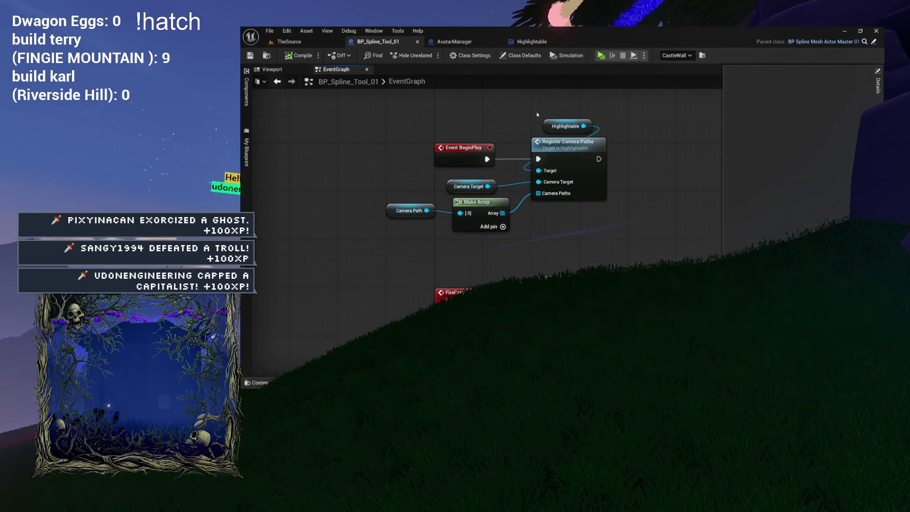
# Box-select the BeginPlay camera-path nodes, then return to TheSource level framed on the castle wall
pyautogui.moveTo(539, 127); pyautogui.dragTo(507, 133)
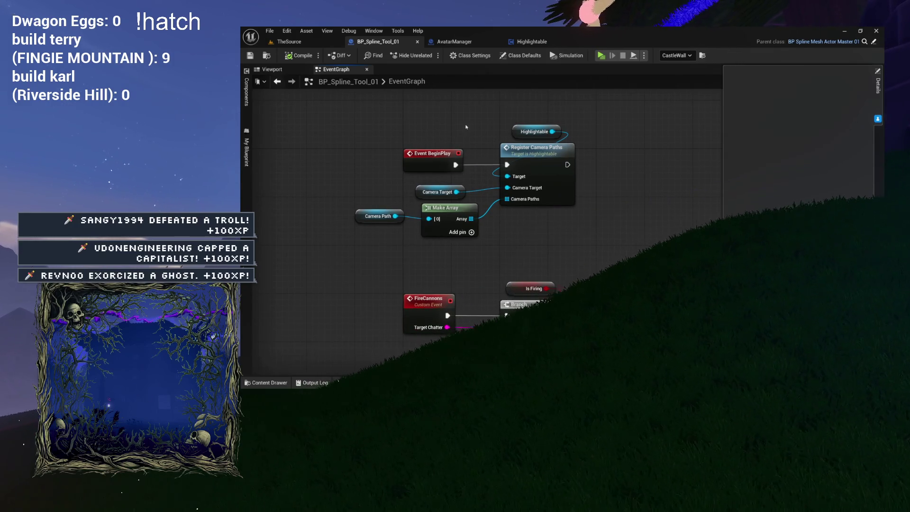
pyautogui.rightClick(433, 192)
pyautogui.press('Escape')
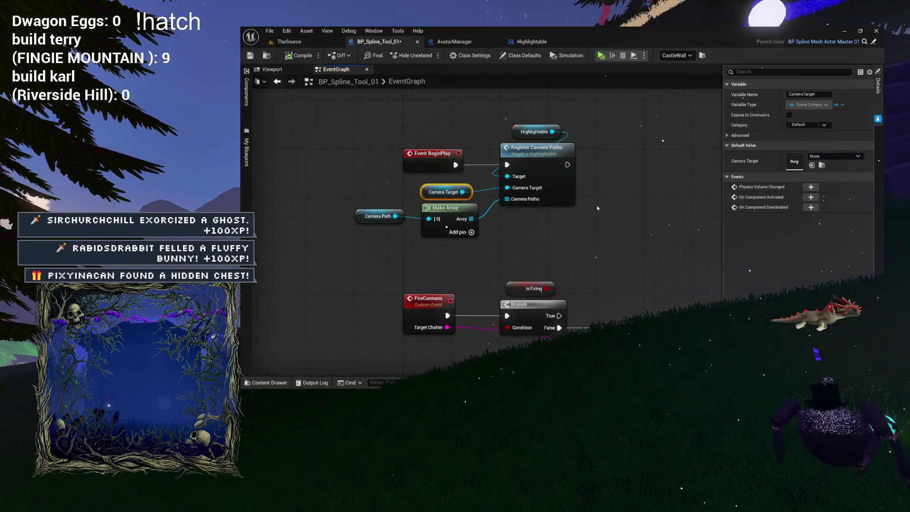
pyautogui.moveTo(577, 226); pyautogui.dragTo(508, 228)
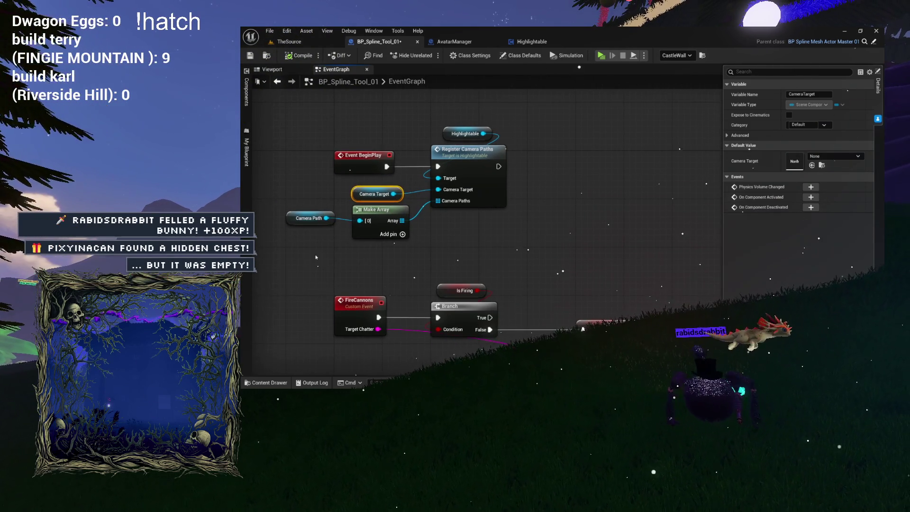
pyautogui.click(309, 218)
pyautogui.keyDown('ctrl'); pyautogui.click(376, 208); pyautogui.keyUp('ctrl')
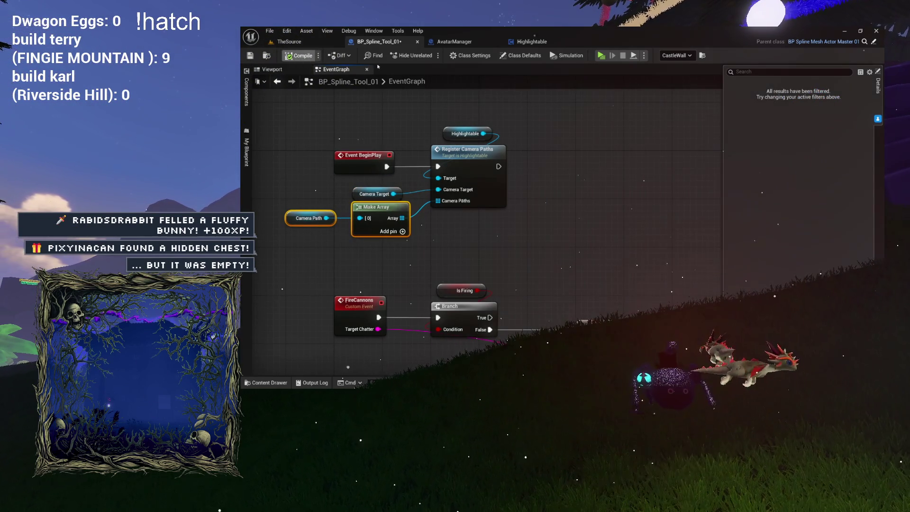
pyautogui.click(582, 143)
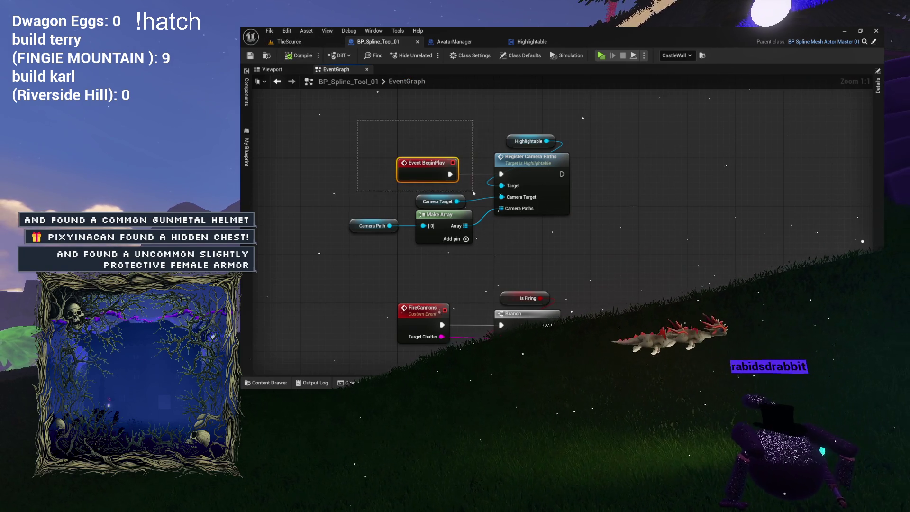
pyautogui.moveTo(474, 192); pyautogui.dragTo(538, 239)
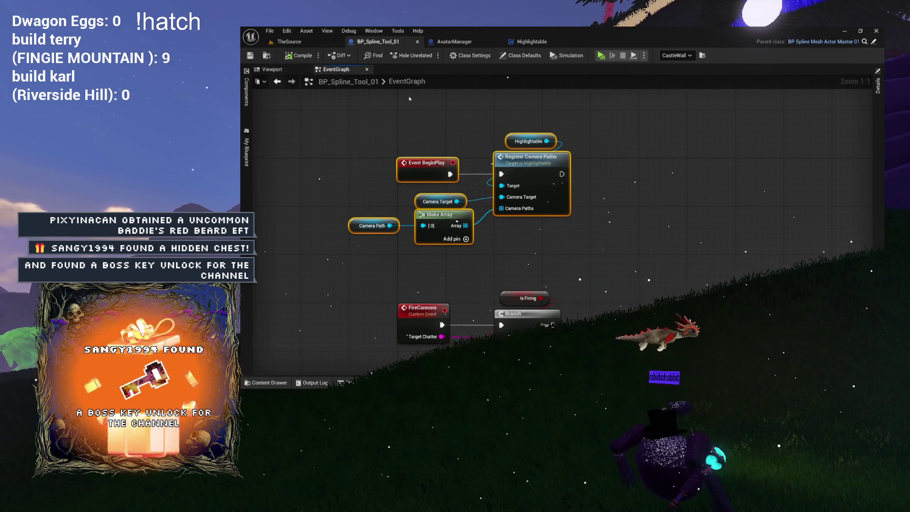
pyautogui.click(286, 41)
pyautogui.press('f')
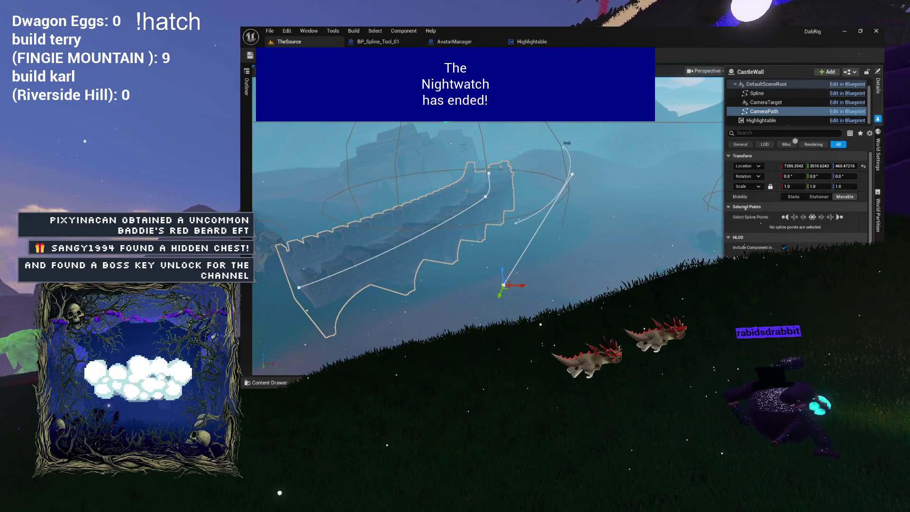
# Reframe the castle wall and switch the selection back to the CliffsideValley camera path
pyautogui.press('f')
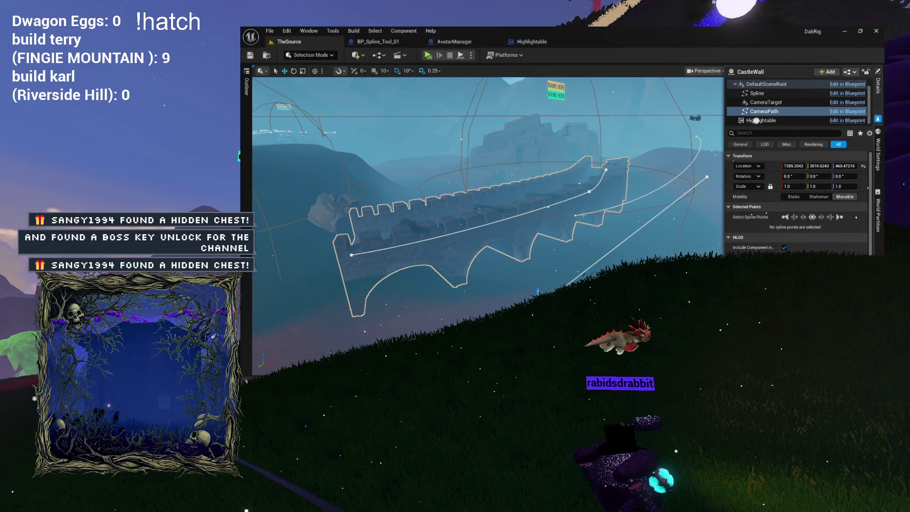
pyautogui.click(576, 214)
pyautogui.hotkey('ctrl', 'z')
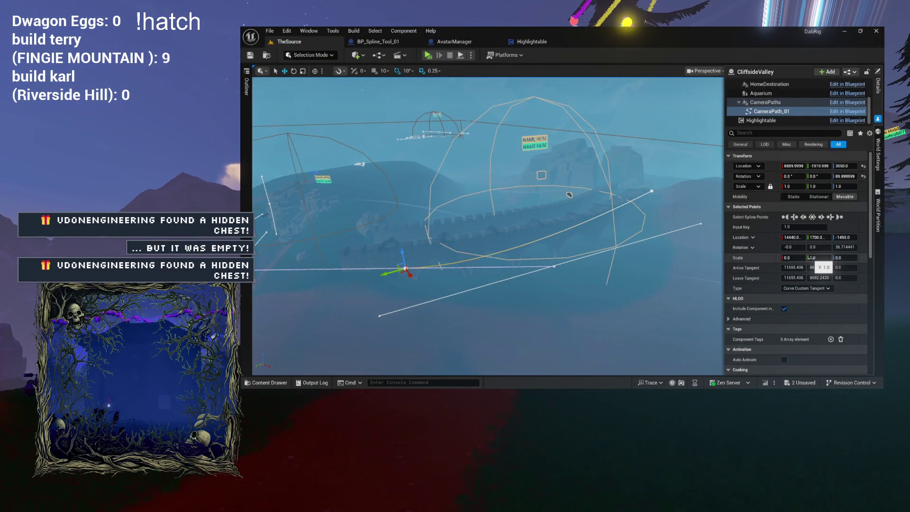
# Set Scale X and Scale Z of the CastleWall camera path's first point to 0
pyautogui.click(379, 316)
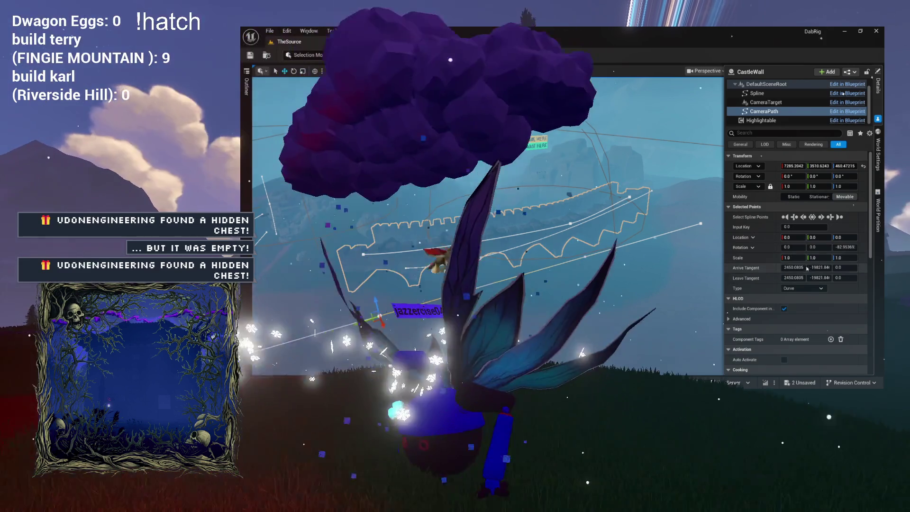
pyautogui.moveTo(804, 257); pyautogui.dragTo(797, 258)
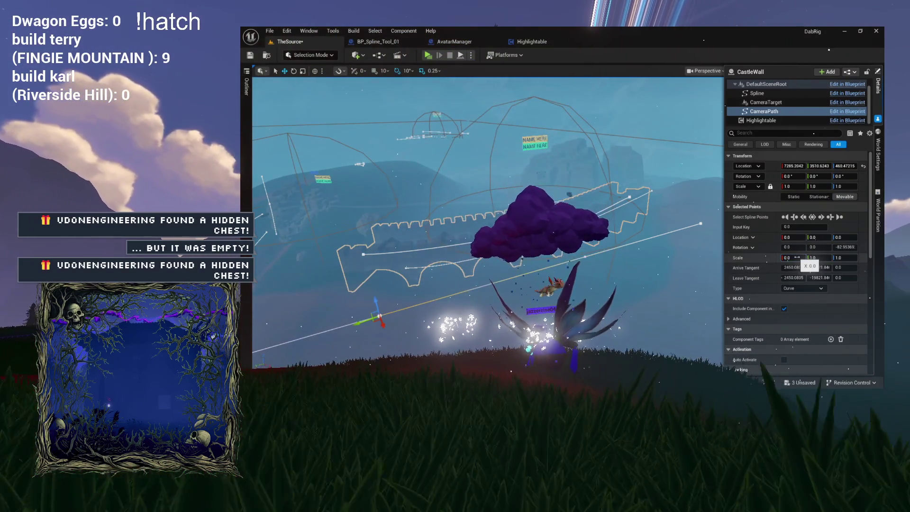
pyautogui.click(839, 257)
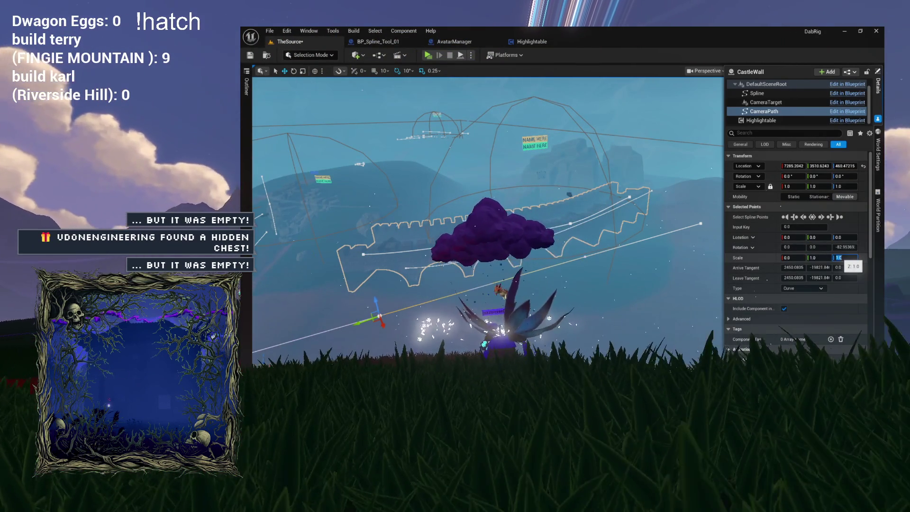
pyautogui.write('0')
pyautogui.press('Return')
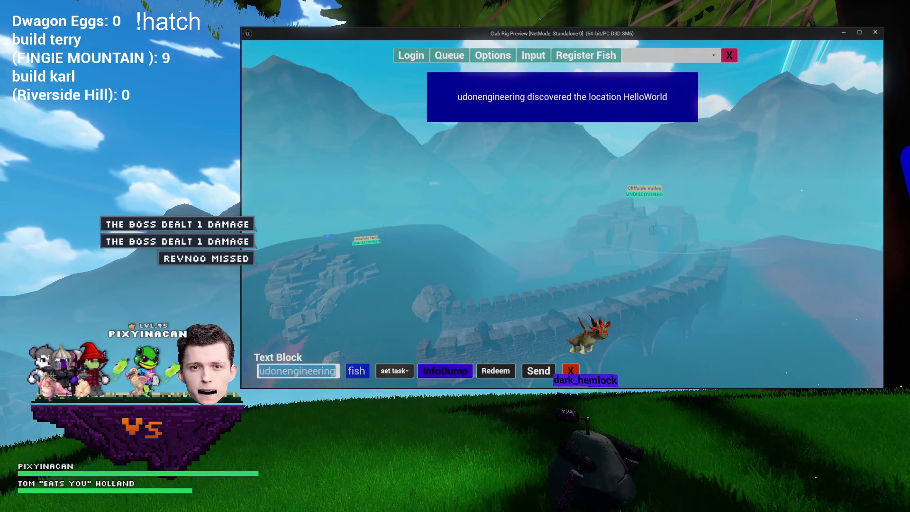
# Clear the preview's text field and send a fake_hector test message to move the camera
pyautogui.press('BackSpace')
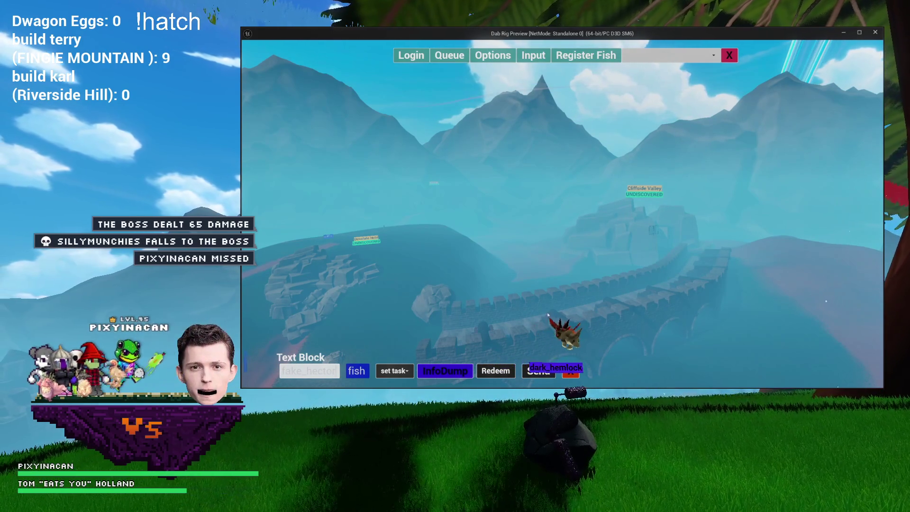
pyautogui.click(530, 371)
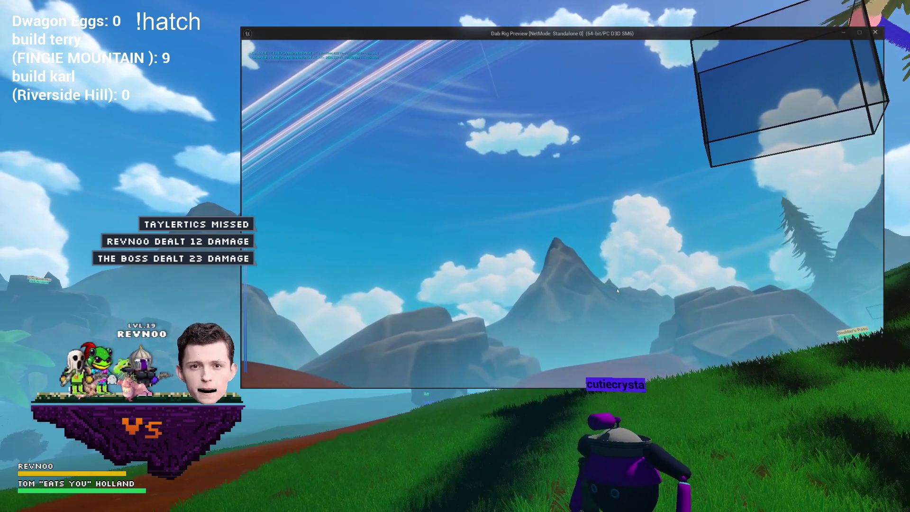
pyautogui.press('Escape')
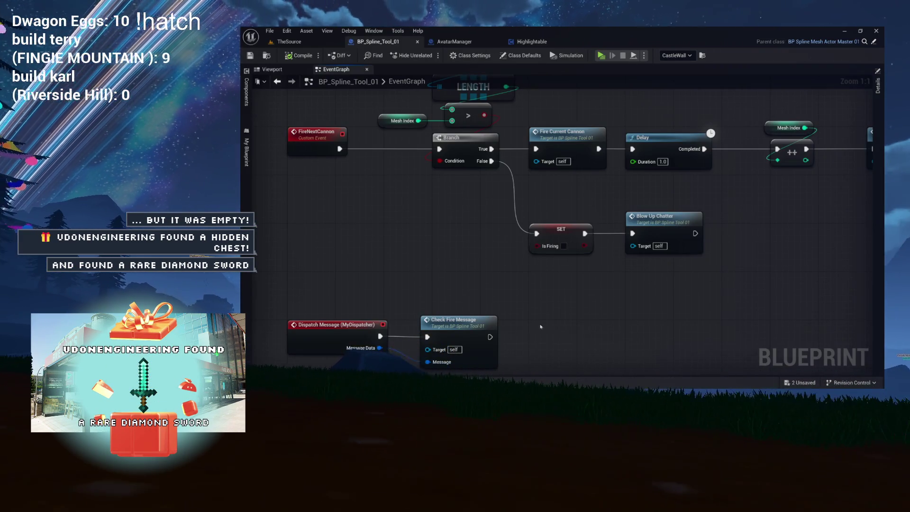
# Pan to, select and zoom in on the Dispatch Message and Check Fire Message nodes
pyautogui.moveTo(541, 327)
pyautogui.mouseDown()
pyautogui.moveTo(524, 169)
pyautogui.moveTo(571, 162)
pyautogui.mouseUp()
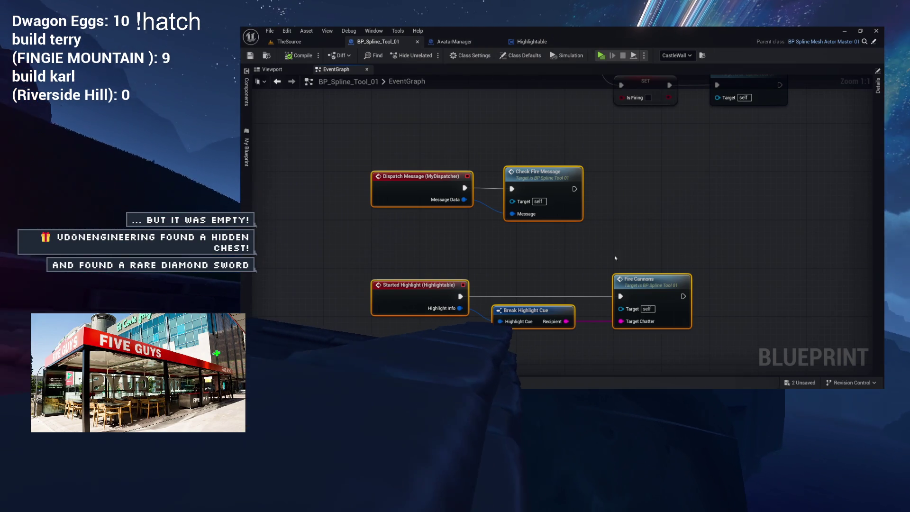
pyautogui.moveTo(445, 148); pyautogui.dragTo(593, 256)
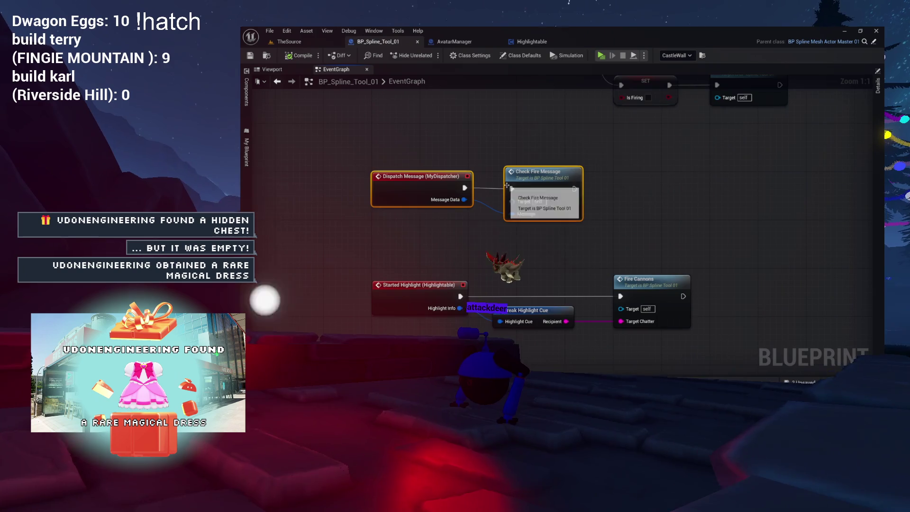
pyautogui.scroll(7, 460, 171)
pyautogui.click(498, 136)
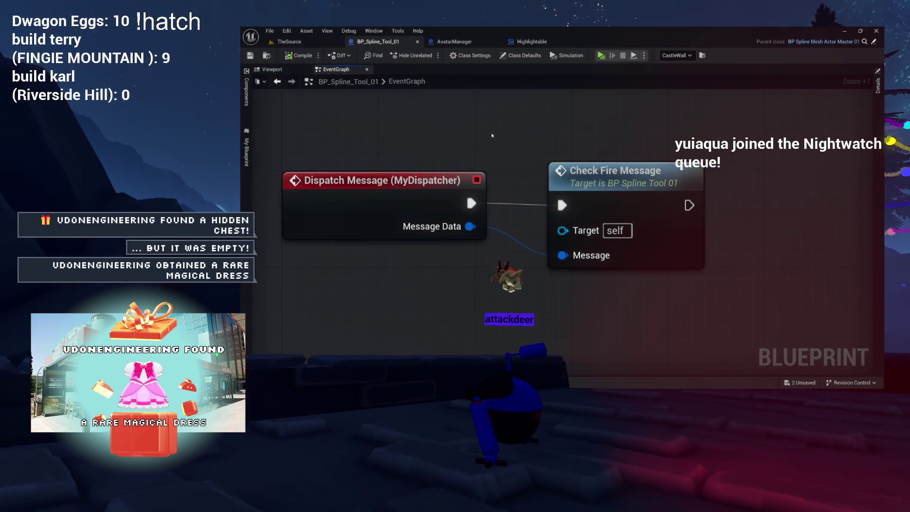
pyautogui.hotkey('ctrl', 'a')
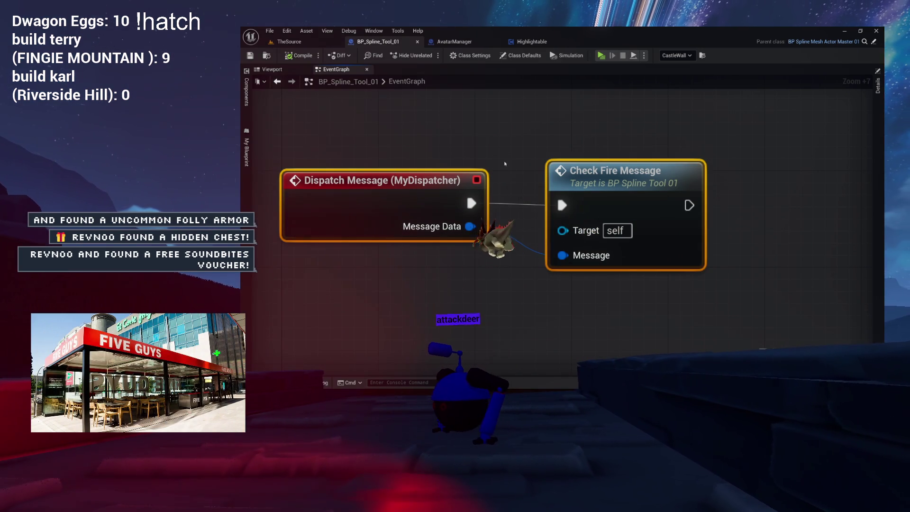
pyautogui.click(505, 162)
pyautogui.scroll(-4, 504, 163)
pyautogui.moveTo(469, 156); pyautogui.dragTo(545, 223)
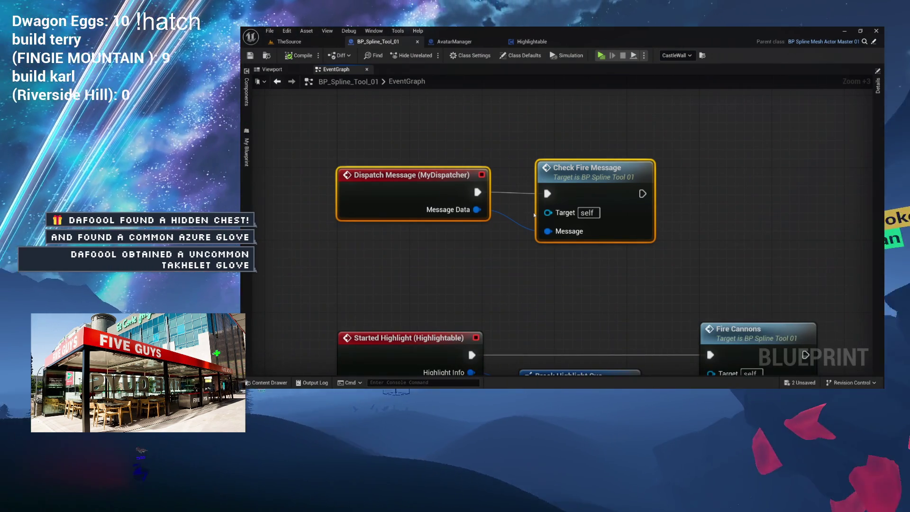
pyautogui.click(698, 187)
# Zoom and pan the EventGraph to frame Event BeginPlay and Register Camera Paths
pyautogui.scroll(-9, 698, 187)
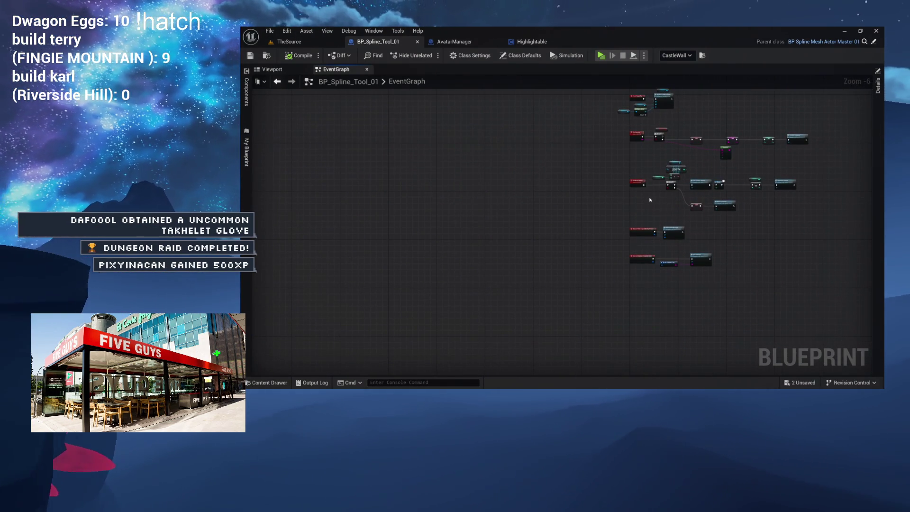
pyautogui.scroll(4, 647, 208)
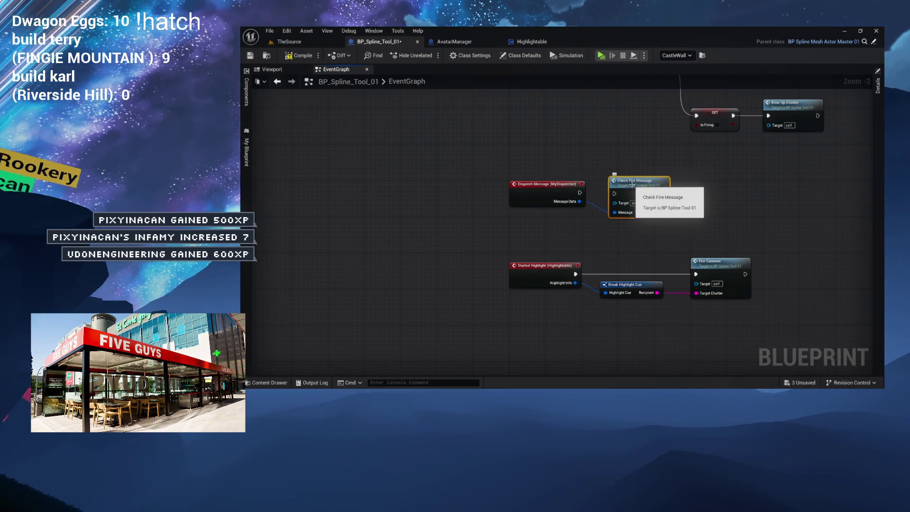
pyautogui.scroll(9, 632, 184)
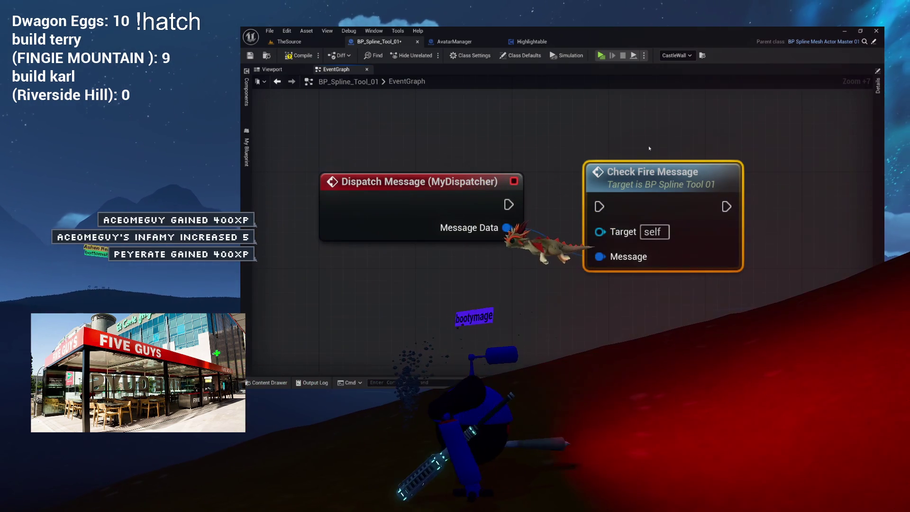
pyautogui.scroll(-8, 583, 119)
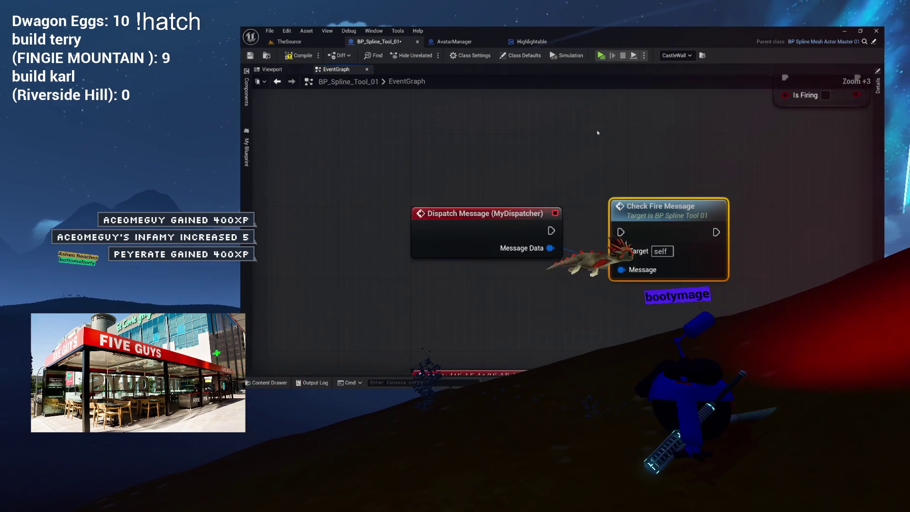
pyautogui.scroll(2, 597, 157)
pyautogui.moveTo(598, 156)
pyautogui.mouseDown()
pyautogui.moveTo(587, 298)
pyautogui.moveTo(573, 214)
pyautogui.moveTo(547, 224)
pyautogui.mouseUp()
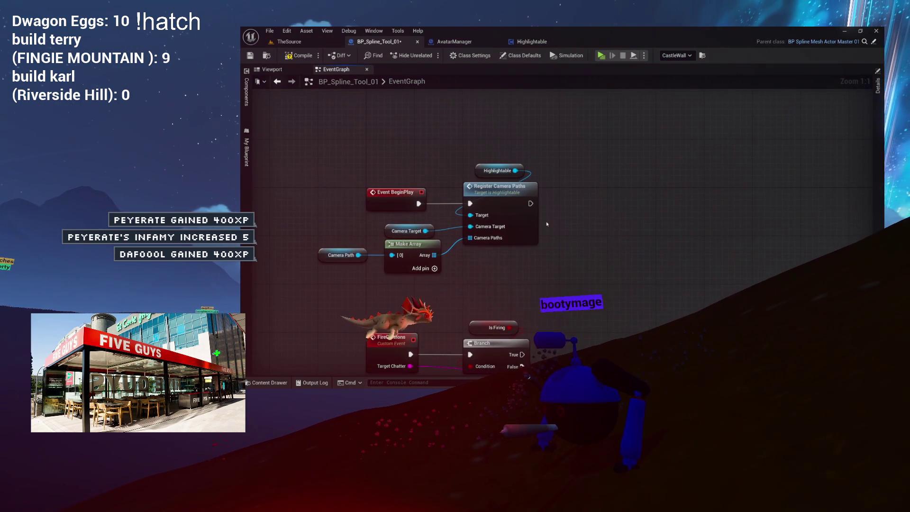
pyautogui.moveTo(294, 141)
pyautogui.mouseDown()
pyautogui.moveTo(429, 142)
pyautogui.moveTo(444, 309)
pyautogui.moveTo(444, 208)
pyautogui.moveTo(341, 195)
pyautogui.mouseUp()
pyautogui.scroll(-1, 445, 309)
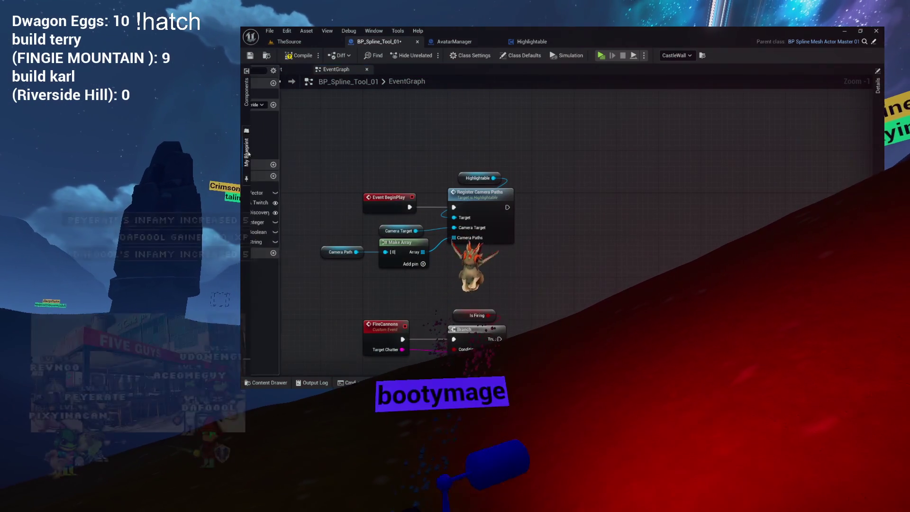
# Drag a MyDispatcher Get node from My Blueprint into the graph beside the BeginPlay chain
pyautogui.click(247, 151)
pyautogui.moveTo(273, 202); pyautogui.dragTo(581, 179)
pyautogui.moveTo(582, 224); pyautogui.dragTo(524, 181)
pyautogui.scroll(6, 524, 181)
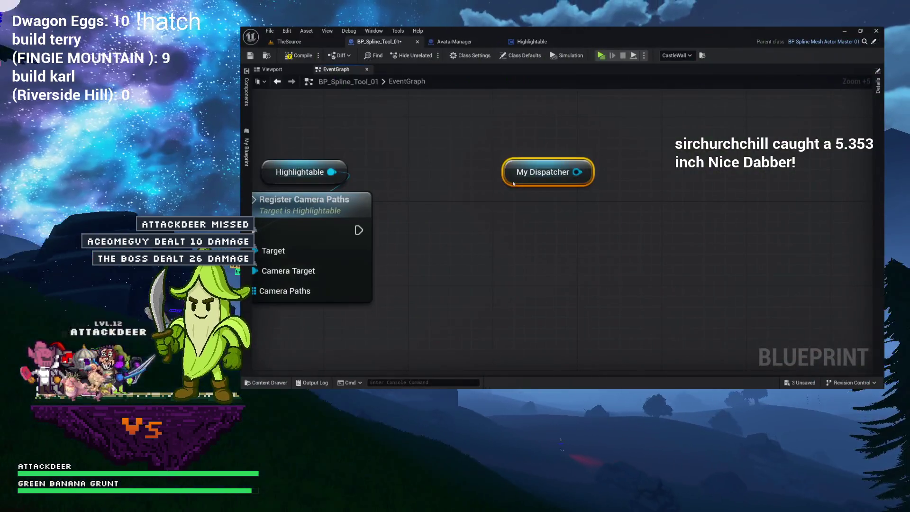
# Add a Bind Event to Dispatch Message node wired from My Dispatcher
pyautogui.moveTo(575, 177); pyautogui.dragTo(548, 205)
pyautogui.write('bind event')
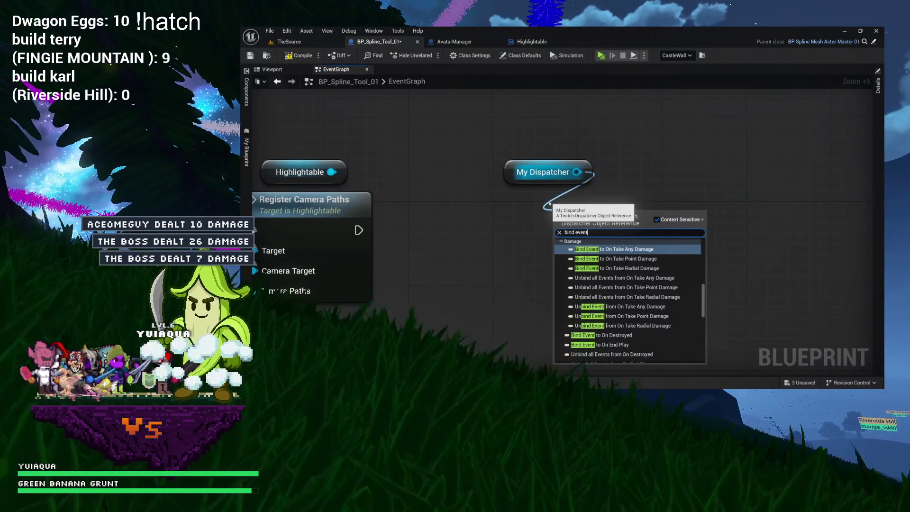
pyautogui.write(' to')
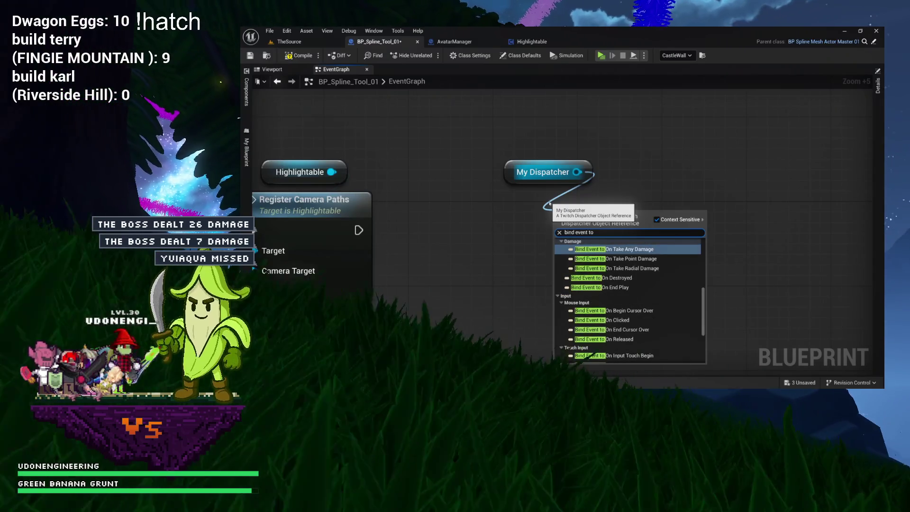
pyautogui.scroll(-5, 618, 294)
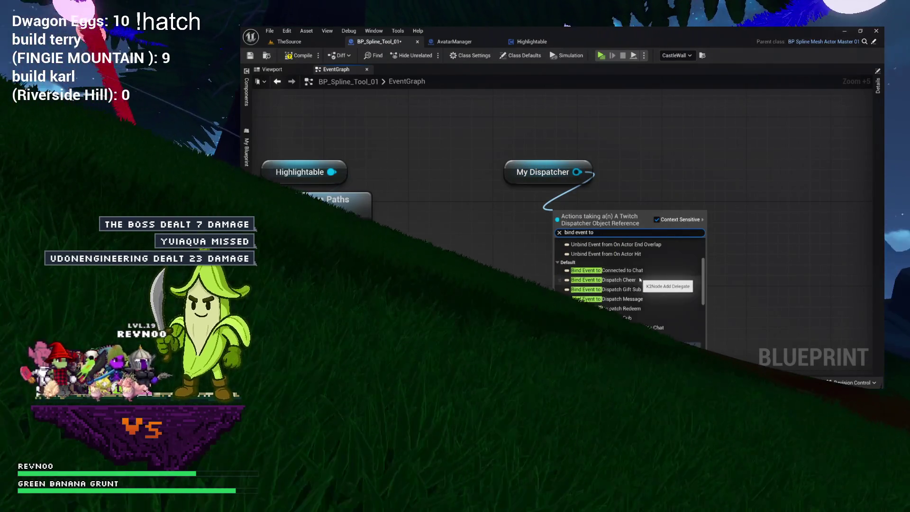
pyautogui.click(616, 311)
pyautogui.scroll(-10, 600, 236)
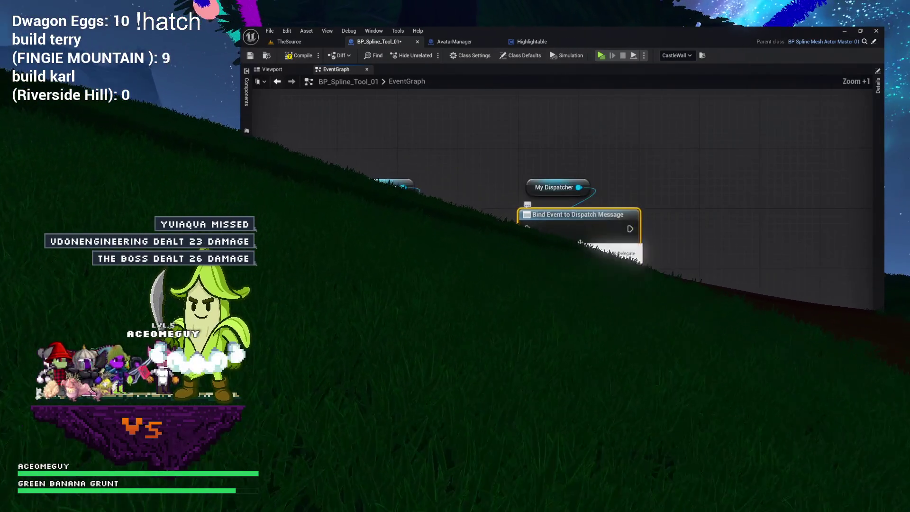
pyautogui.scroll(12, 844, 81)
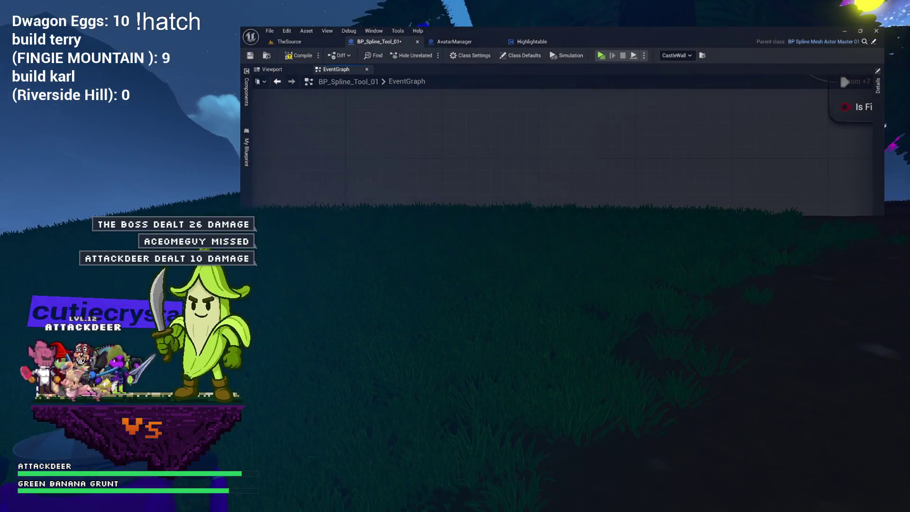
# Wire a Create Event node into Bind Event's Event pin and tidy the node layout
pyautogui.moveTo(844, 81)
pyautogui.mouseDown()
pyautogui.moveTo(502, 181)
pyautogui.moveTo(503, 146)
pyautogui.mouseUp()
pyautogui.scroll(-11, 498, 155)
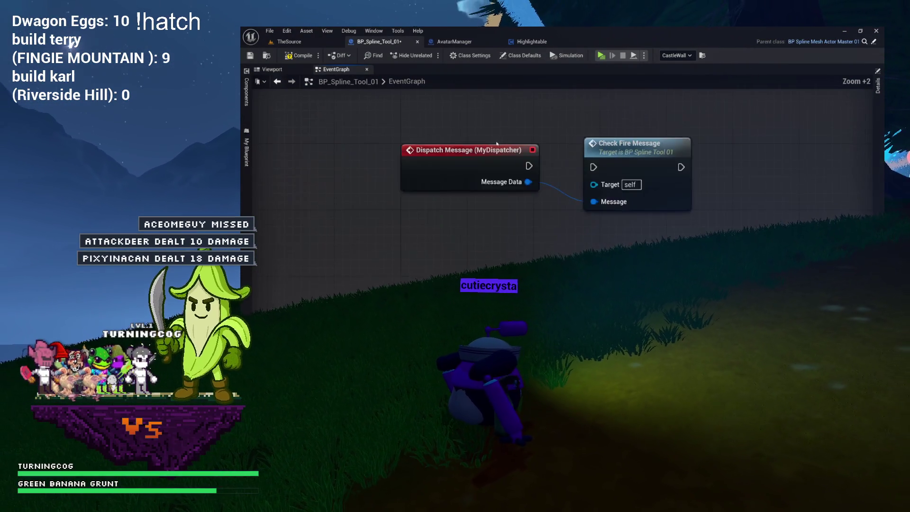
pyautogui.scroll(5, 559, 284)
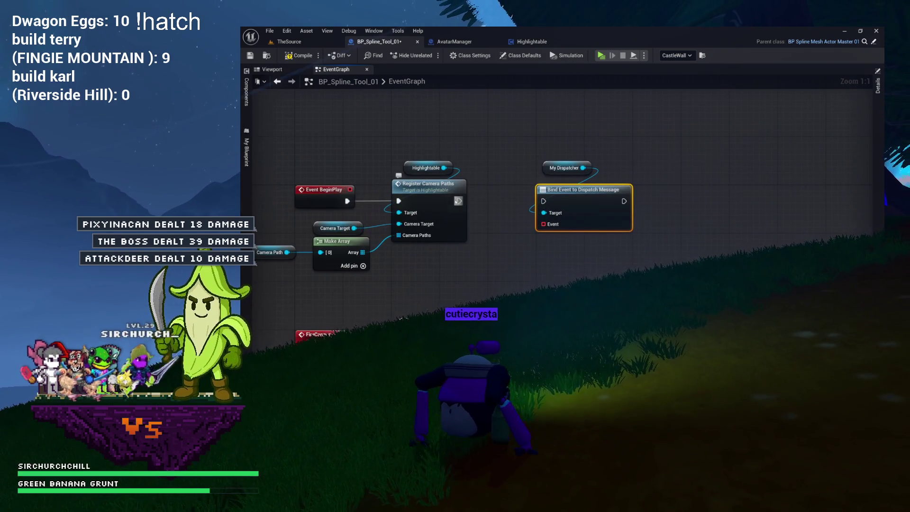
pyautogui.moveTo(543, 225); pyautogui.dragTo(565, 243)
pyautogui.write('crea')
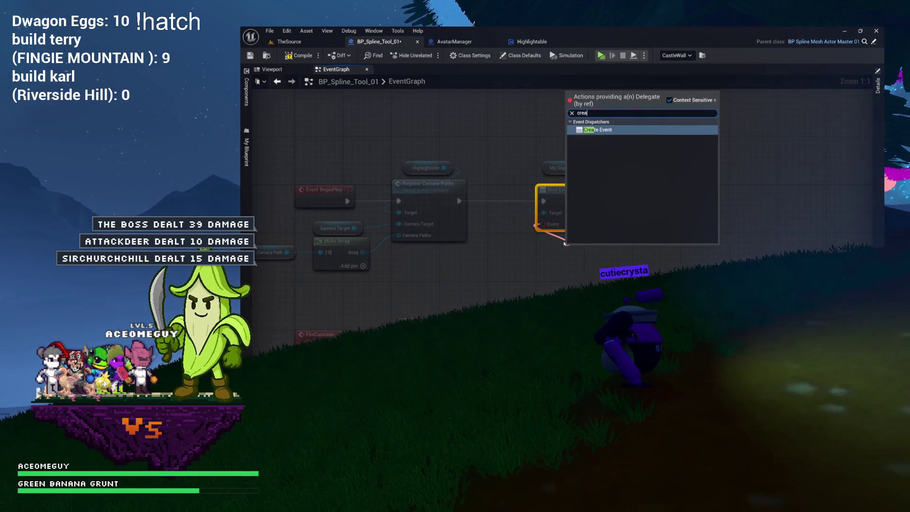
pyautogui.click(598, 129)
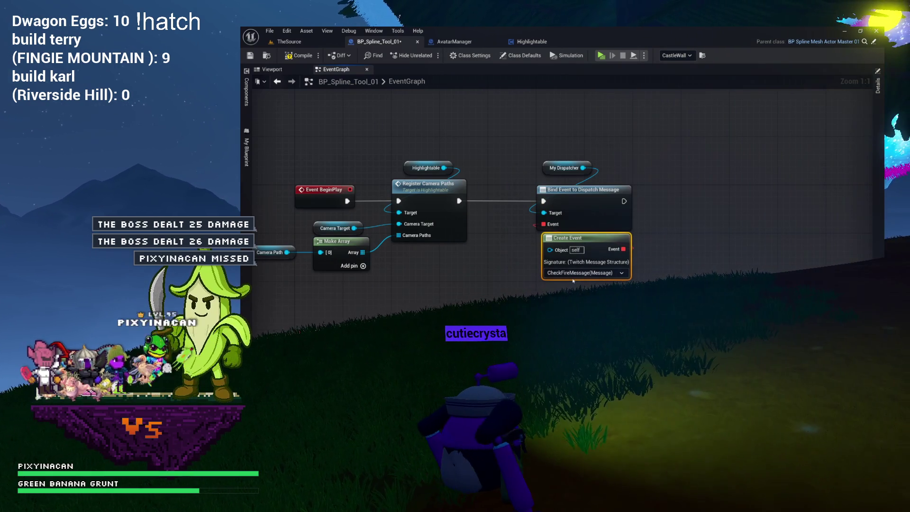
pyautogui.scroll(7, 580, 266)
pyautogui.moveTo(521, 182)
pyautogui.mouseDown()
pyautogui.moveTo(557, 195)
pyautogui.moveTo(534, 143)
pyautogui.mouseUp()
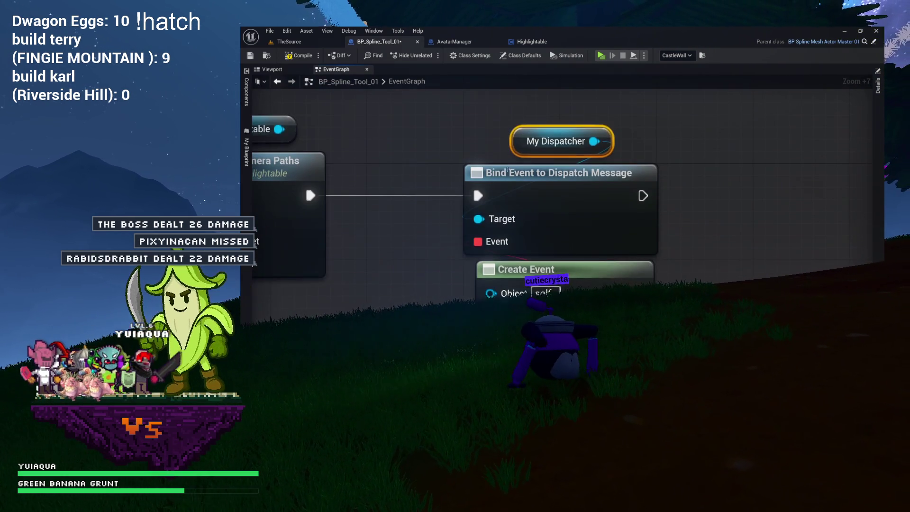
pyautogui.moveTo(738, 273); pyautogui.dragTo(740, 240)
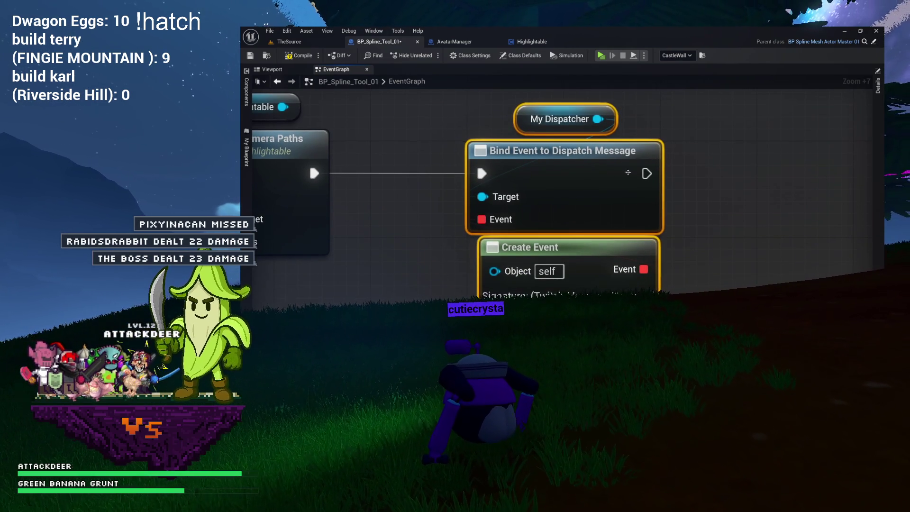
pyautogui.scroll(-17, 509, 180)
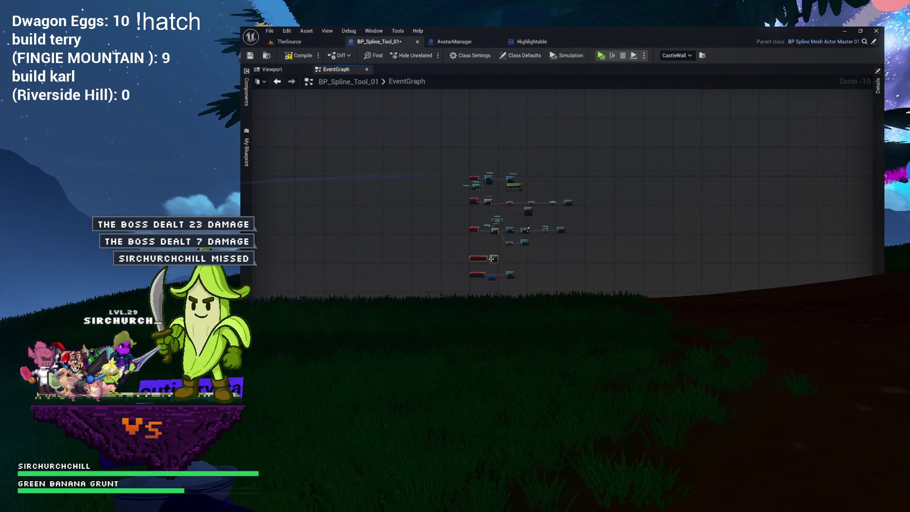
# Move the Dispatch Message and Check Fire Message nodes down-left beside the bind setup
pyautogui.scroll(11, 538, 178)
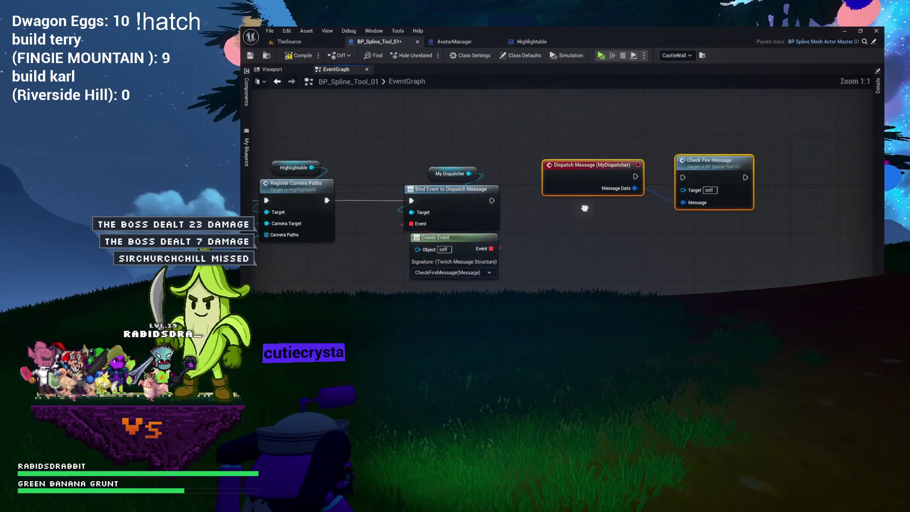
pyautogui.scroll(2, 579, 243)
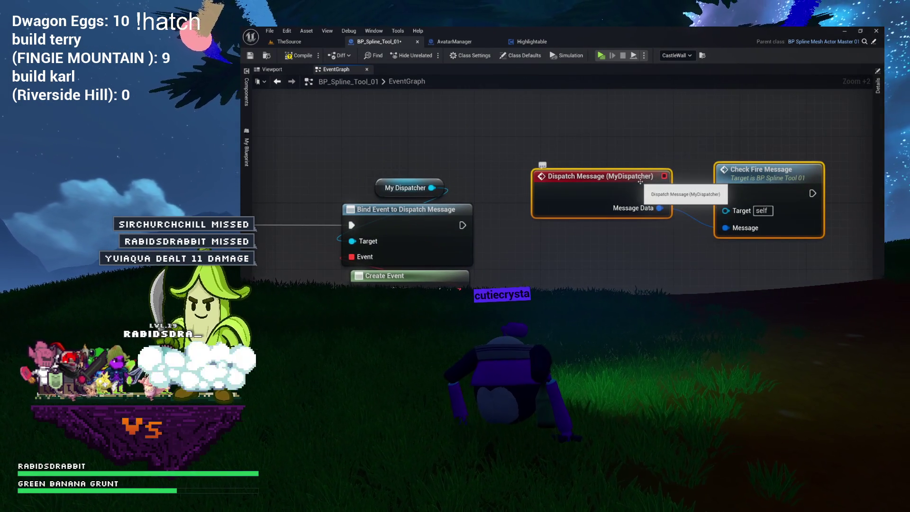
pyautogui.moveTo(611, 185)
pyautogui.mouseDown()
pyautogui.moveTo(597, 202)
pyautogui.moveTo(596, 238)
pyautogui.mouseUp()
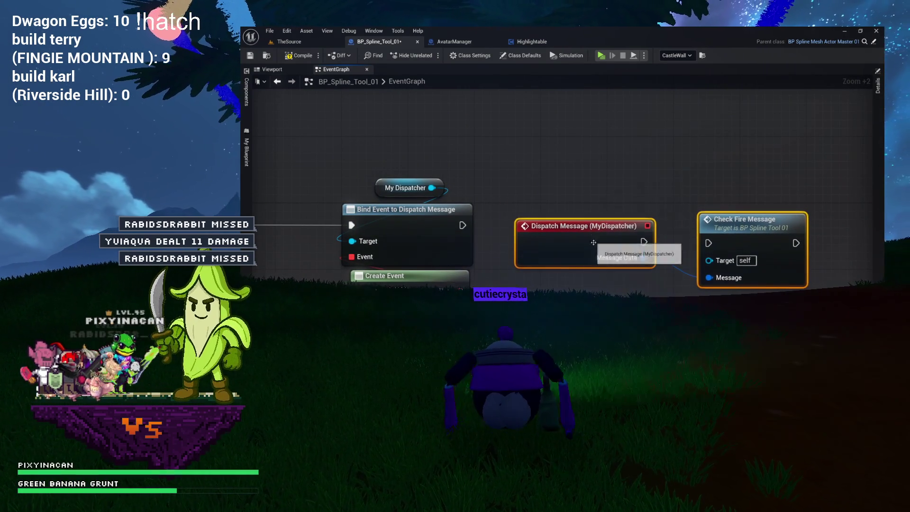
pyautogui.scroll(2, 584, 218)
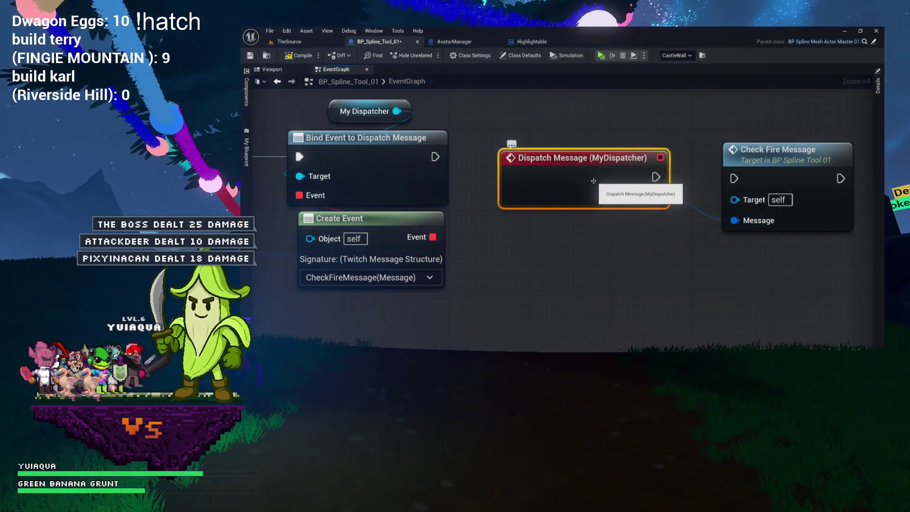
pyautogui.click(563, 149)
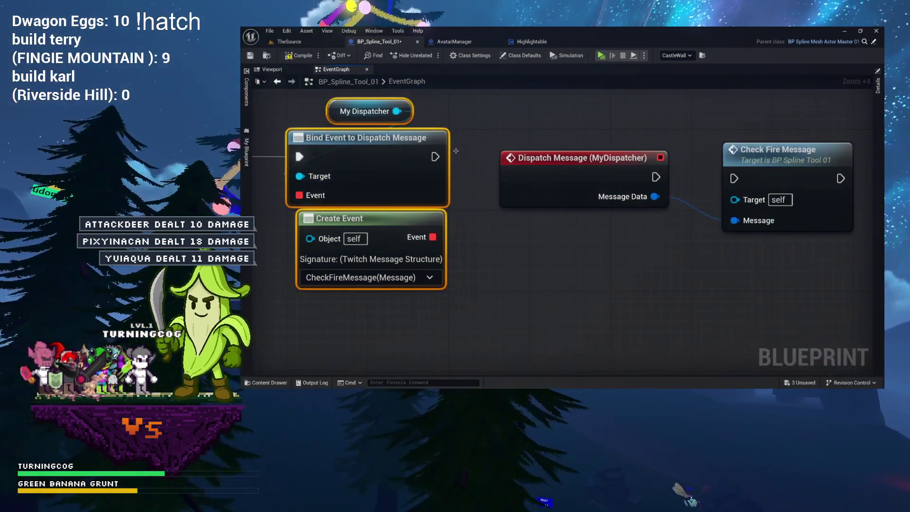
# Reconnect Message Data to Message, then delete the Dispatch Message and Check Fire Message nodes
pyautogui.moveTo(655, 168); pyautogui.dragTo(733, 219)
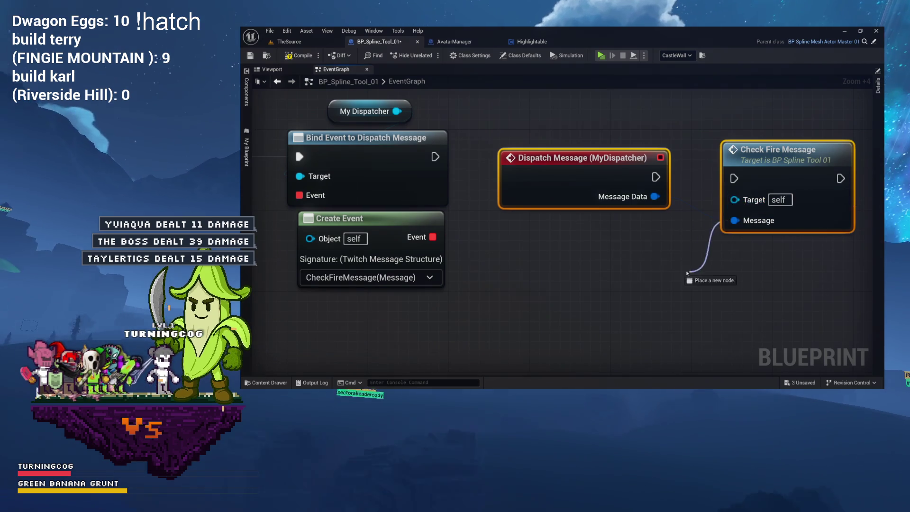
pyautogui.moveTo(690, 274); pyautogui.dragTo(690, 273)
pyautogui.click(697, 293)
pyautogui.moveTo(655, 196); pyautogui.dragTo(735, 220)
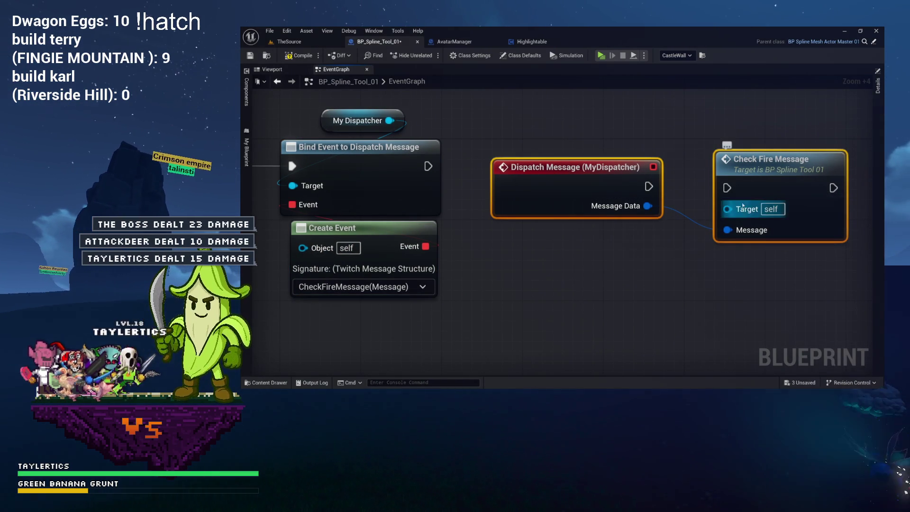
pyautogui.press('Delete')
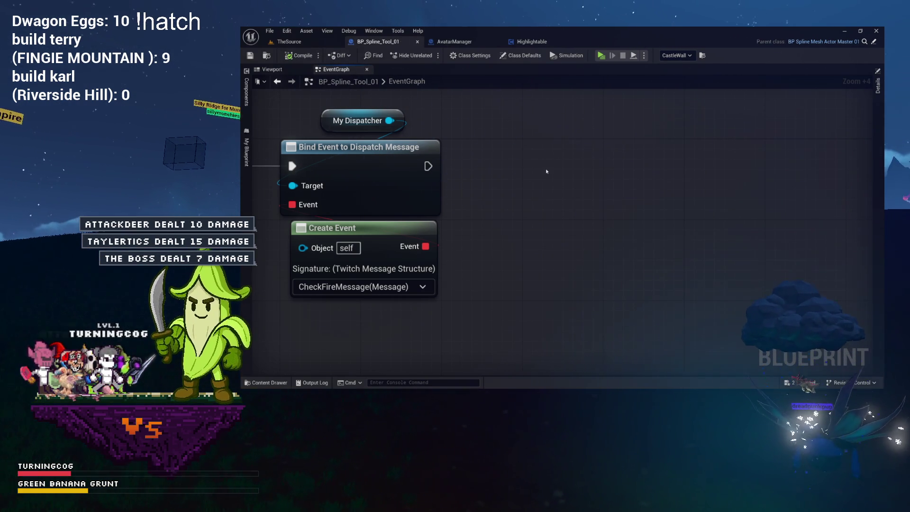
# Zoom to the Started Highlight event and show the blueprint's functions and variables list
pyautogui.scroll(-11, 546, 171)
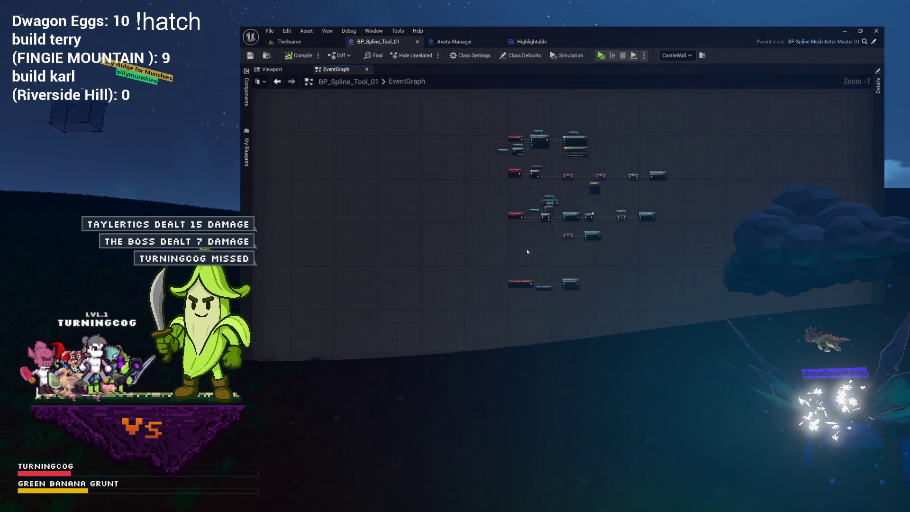
pyautogui.scroll(4, 529, 227)
pyautogui.moveTo(506, 231); pyautogui.dragTo(557, 267)
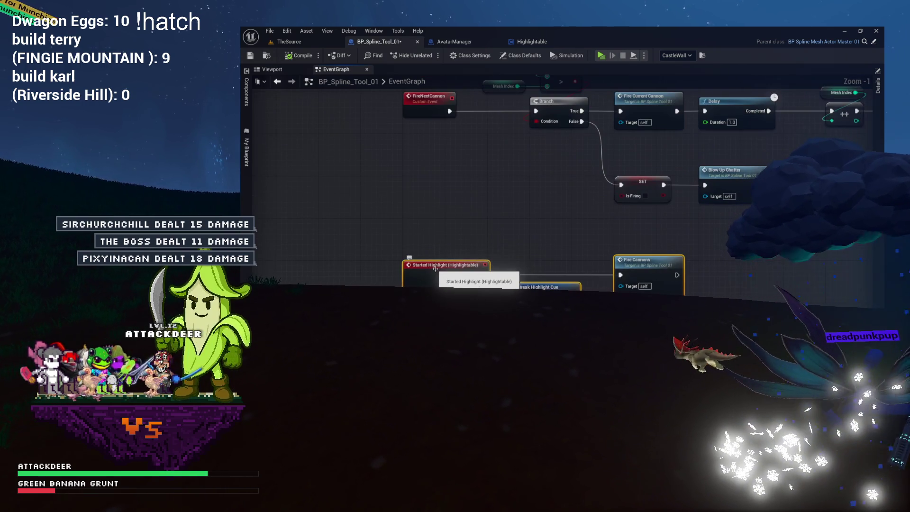
pyautogui.scroll(2, 458, 227)
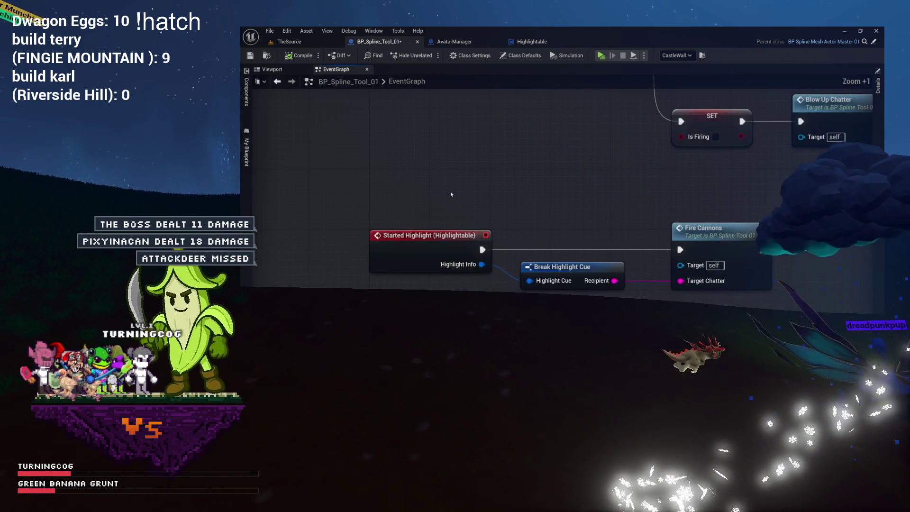
pyautogui.click(247, 155)
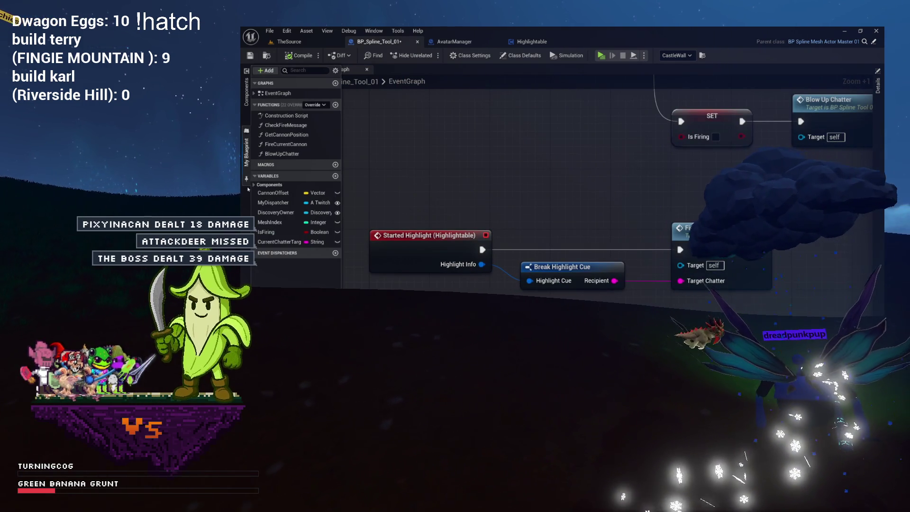
pyautogui.moveTo(396, 177); pyautogui.dragTo(442, 124)
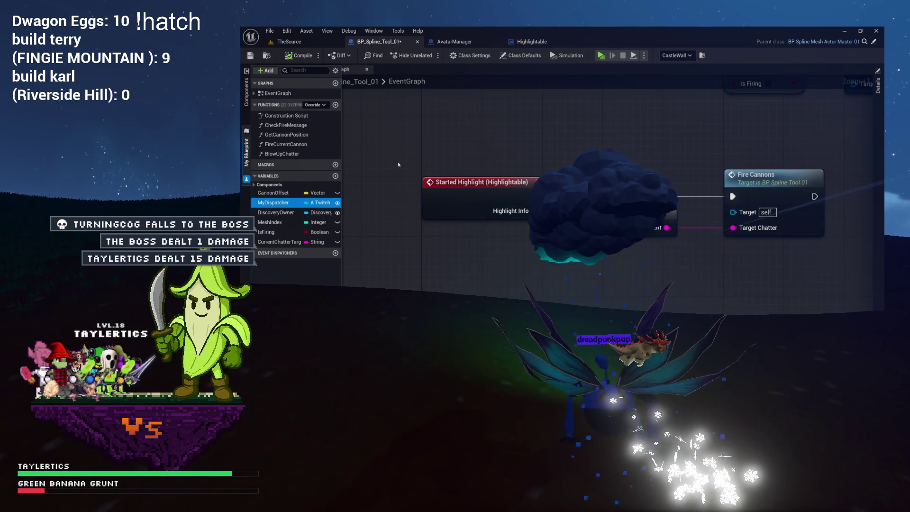
pyautogui.moveTo(429, 147); pyautogui.dragTo(550, 221)
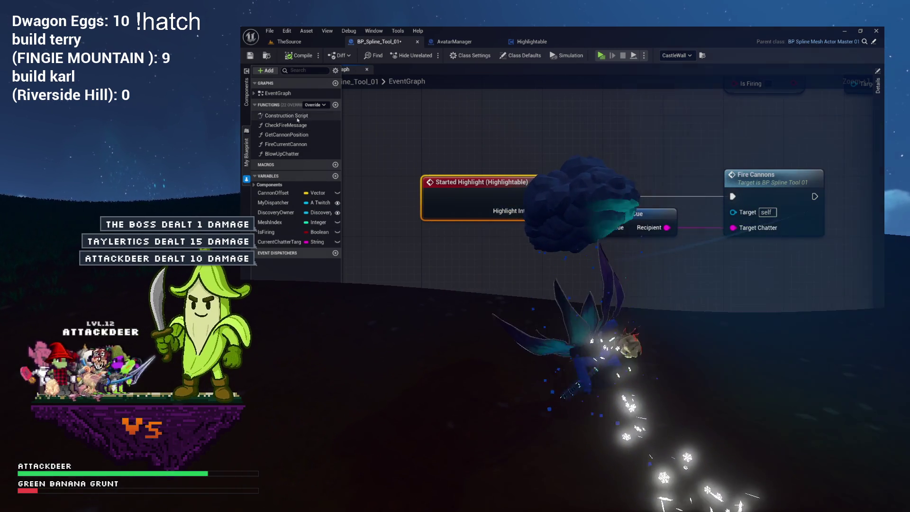
pyautogui.click(247, 92)
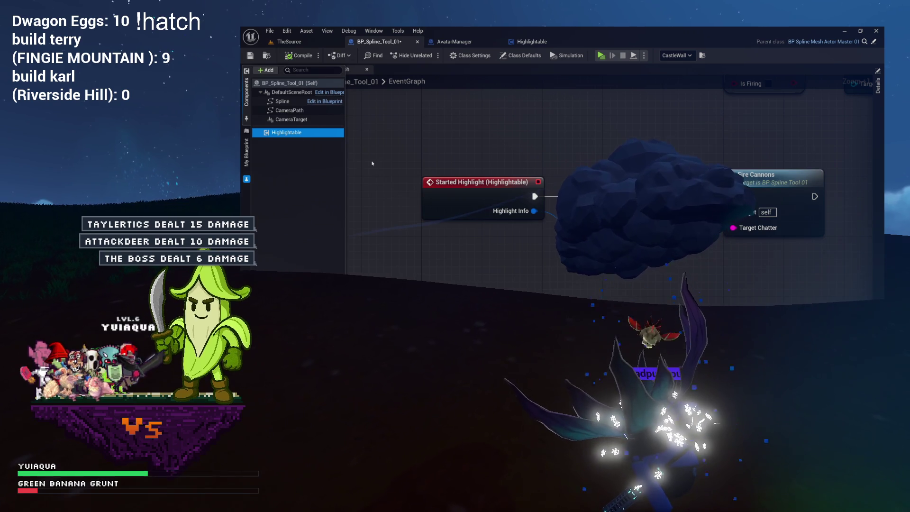
pyautogui.moveTo(401, 150); pyautogui.dragTo(477, 207)
pyautogui.moveTo(490, 154); pyautogui.dragTo(687, 229)
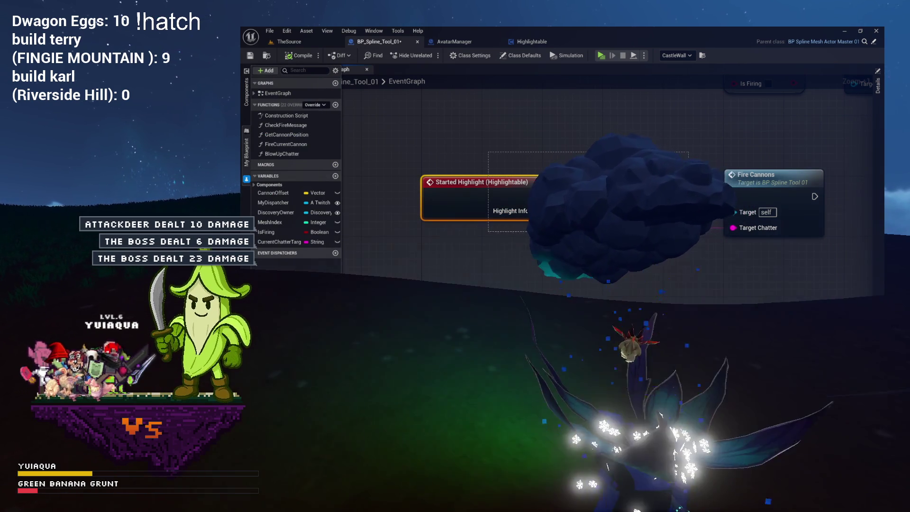
pyautogui.moveTo(779, 274); pyautogui.dragTo(778, 273)
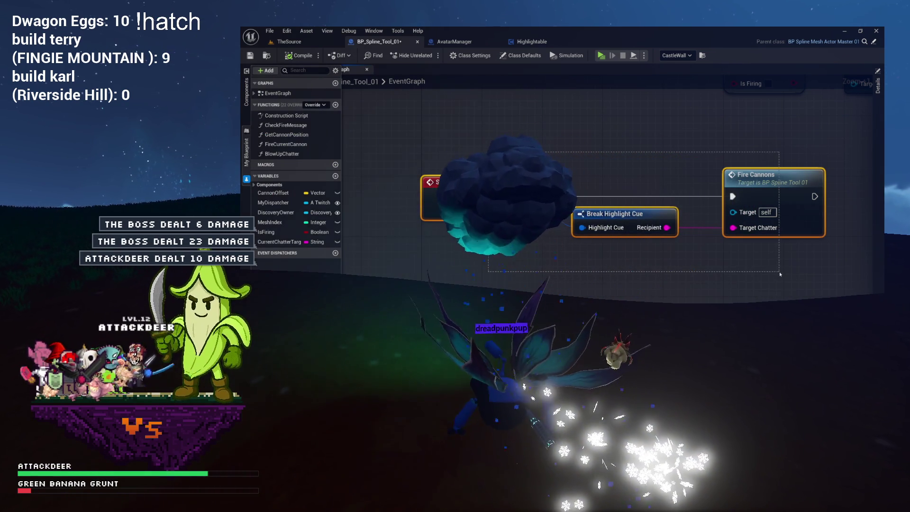
# Zoom and pan to frame Register Camera Paths feeding Bind Event to Dispatch Message
pyautogui.scroll(-4, 778, 273)
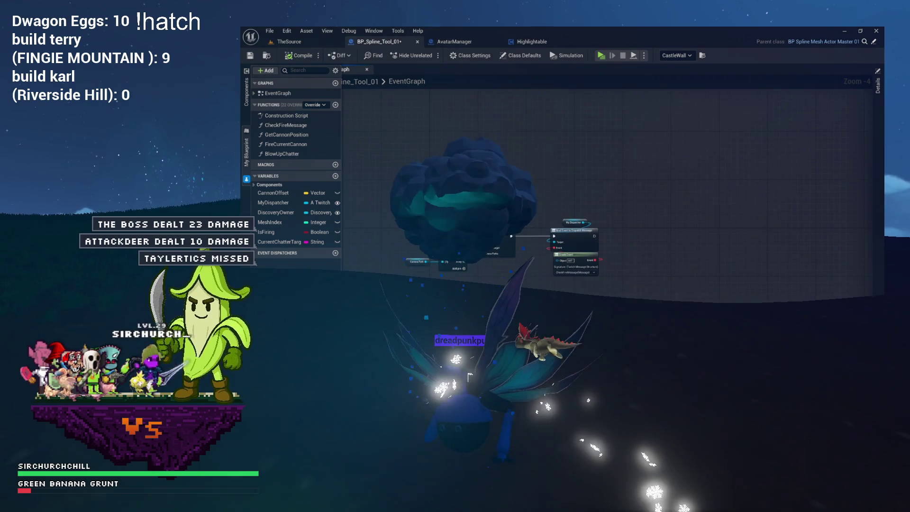
pyautogui.scroll(4, 519, 151)
pyautogui.scroll(5, 607, 189)
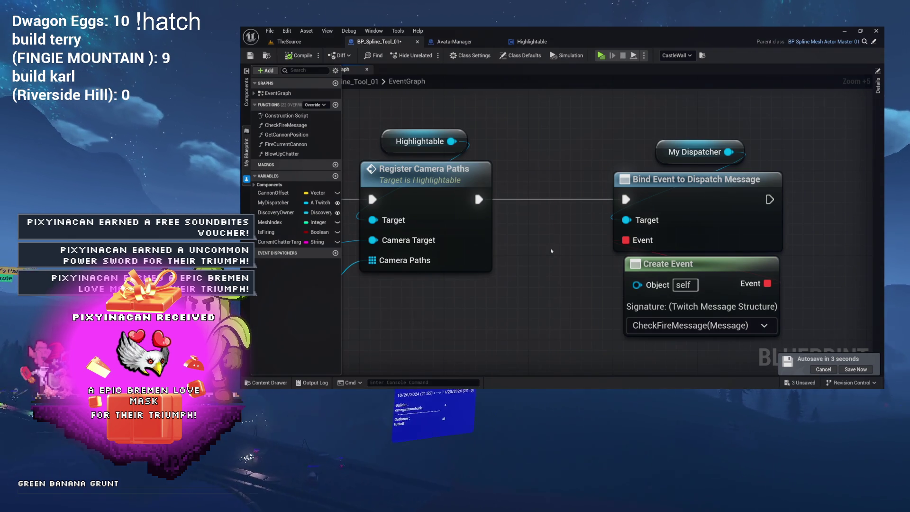
pyautogui.moveTo(589, 286); pyautogui.dragTo(555, 281)
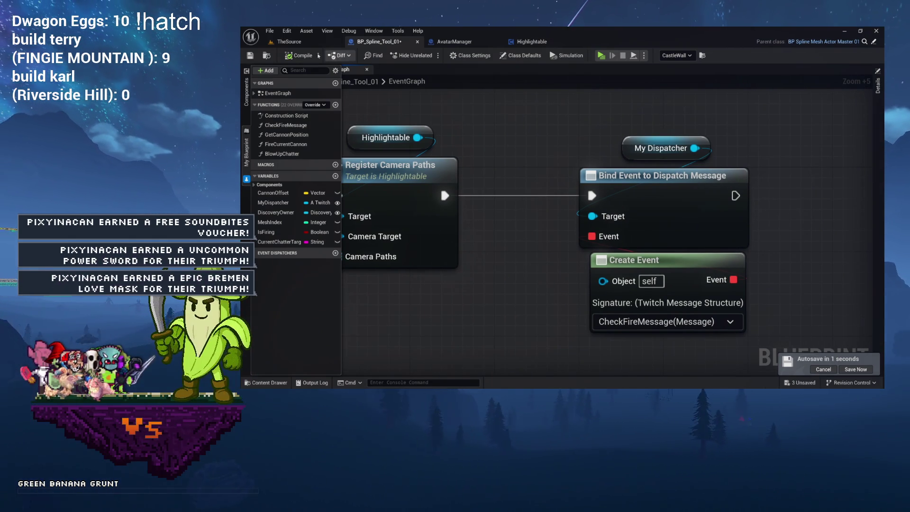
# Compile and save BP_Spline_Tool_01, then list the two remaining unsaved assets
pyautogui.click(295, 56)
pyautogui.hotkey('ctrl', 's')
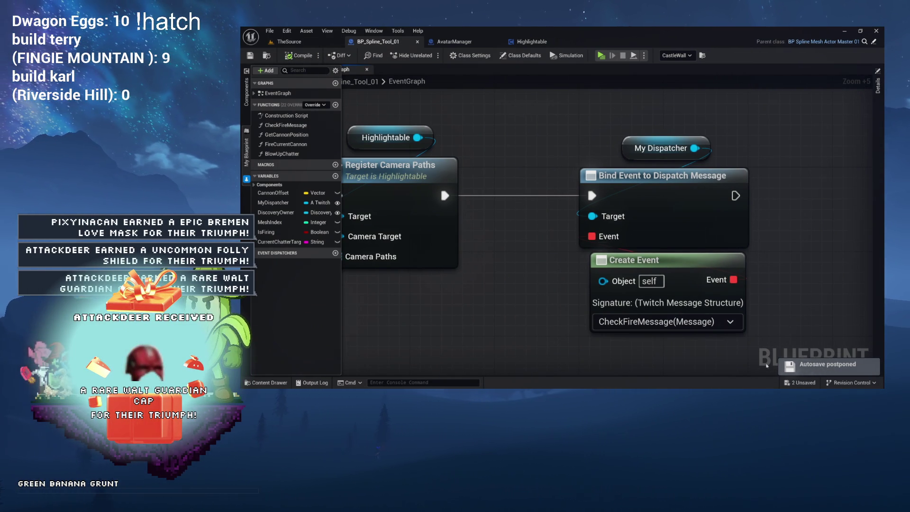
pyautogui.click(790, 383)
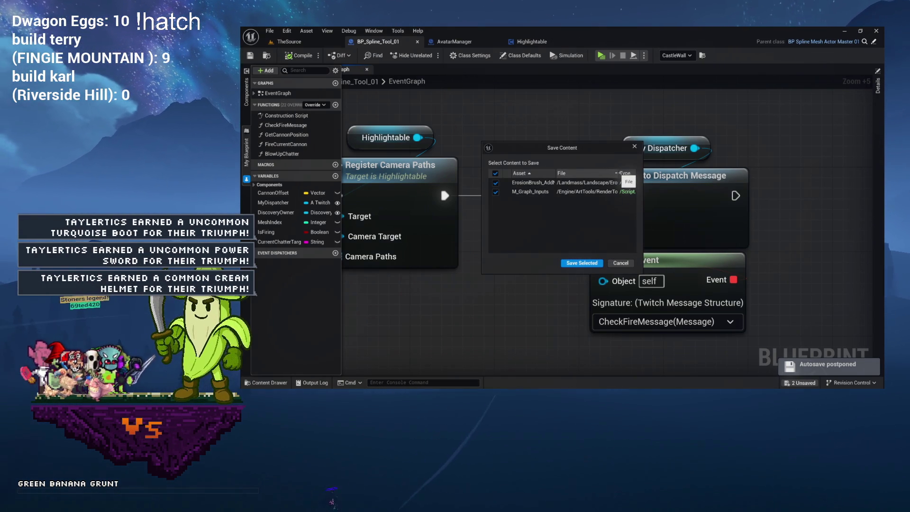
# Widen the Asset and File columns, then save ErosionBrush_AddNoise and M_Graph_Inputs
pyautogui.moveTo(619, 174); pyautogui.dragTo(624, 173)
pyautogui.moveTo(555, 173); pyautogui.dragTo(572, 173)
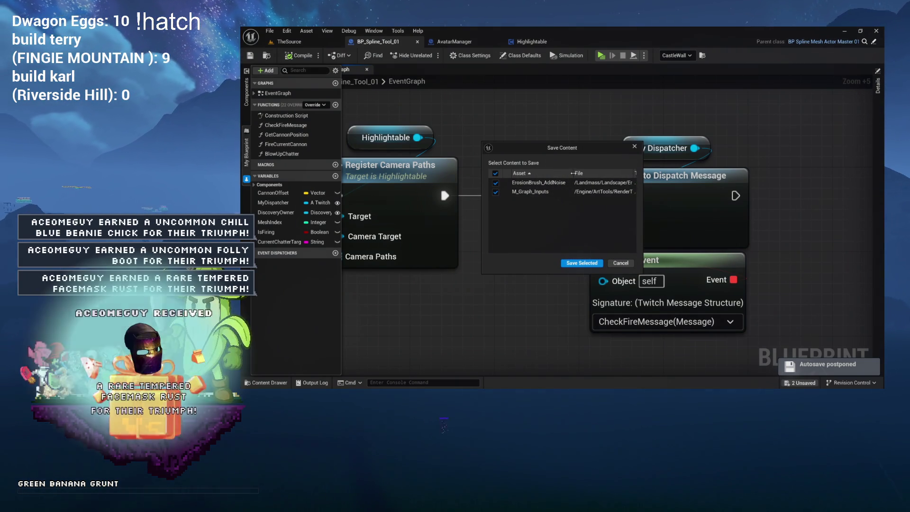
pyautogui.click(568, 263)
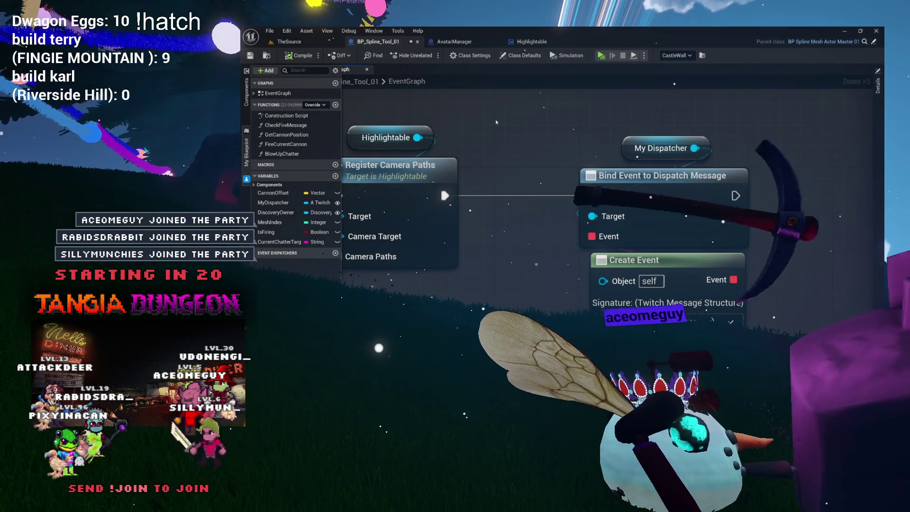
# Hide My Blueprint and frame Event BeginPlay, Register Camera Paths and Bind Event to Dispatch Message
pyautogui.moveTo(496, 123); pyautogui.dragTo(555, 125)
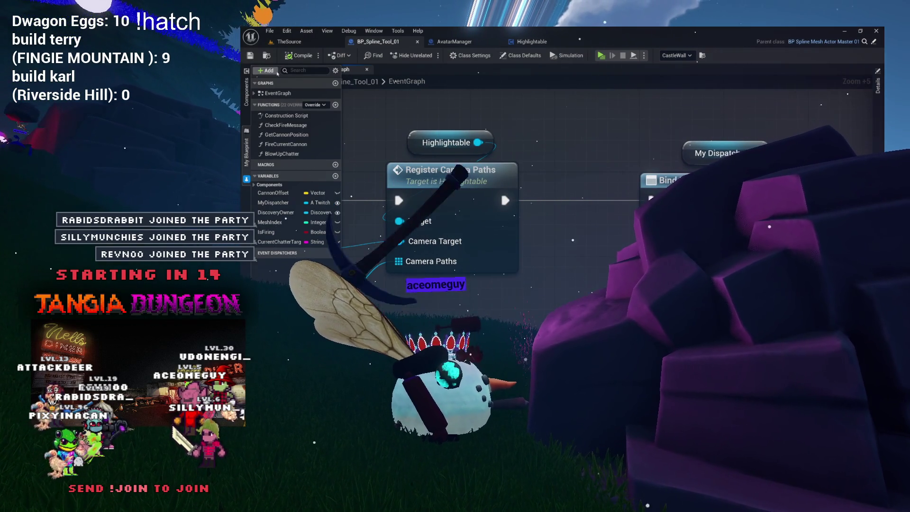
pyautogui.click(549, 143)
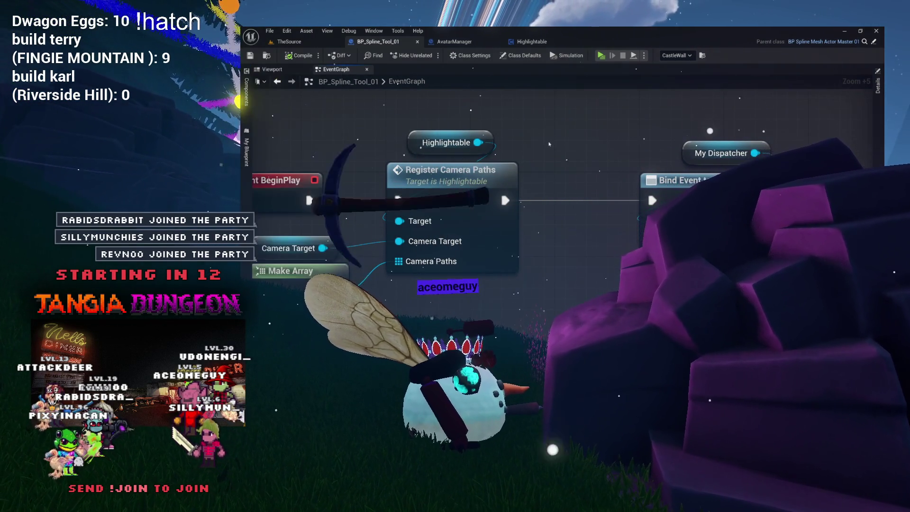
pyautogui.moveTo(549, 143); pyautogui.dragTo(577, 137)
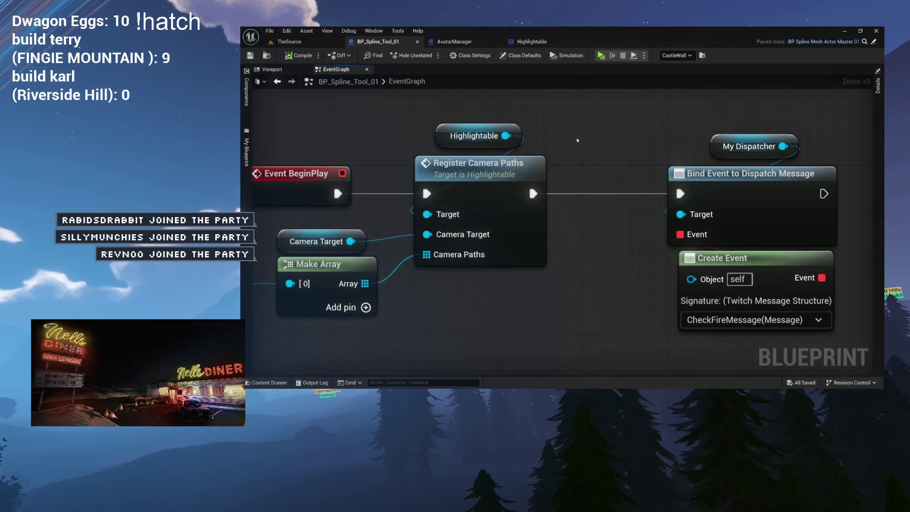
pyautogui.moveTo(616, 131); pyautogui.dragTo(546, 125)
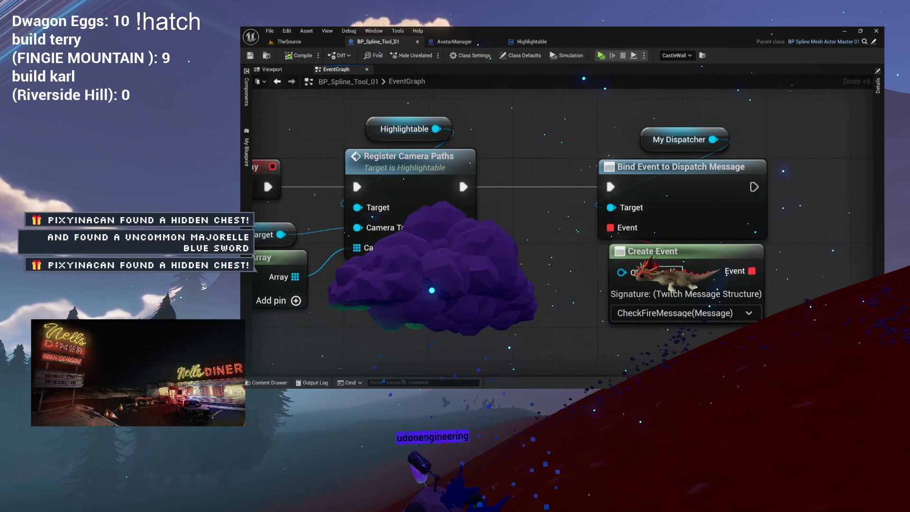
# Save BP_Spline_Tool_01 and show its EventGraph zoomed out to 1:1 with all nodes
pyautogui.hotkey('ctrl', 's')
pyautogui.moveTo(480, 286)
pyautogui.mouseDown()
pyautogui.moveTo(444, 312)
pyautogui.moveTo(433, 335)
pyautogui.mouseUp()
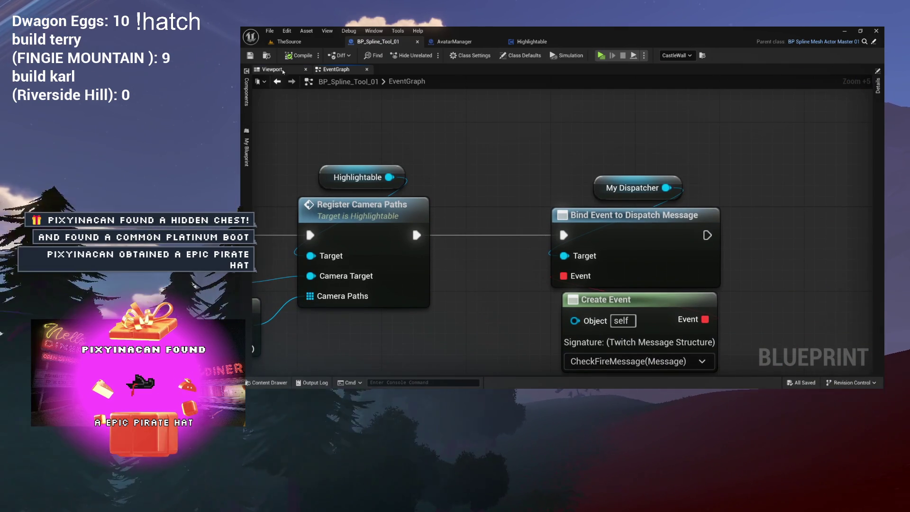
pyautogui.click(272, 70)
pyautogui.click(348, 70)
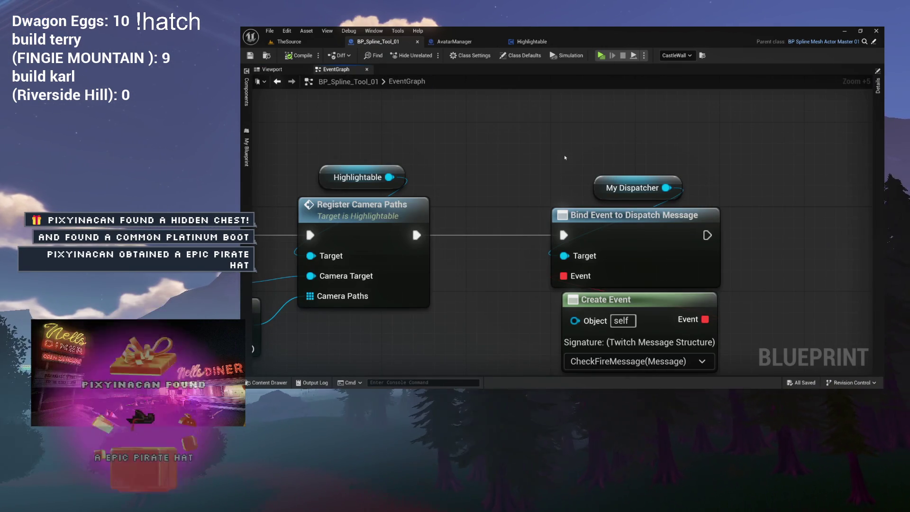
pyautogui.scroll(-5, 567, 157)
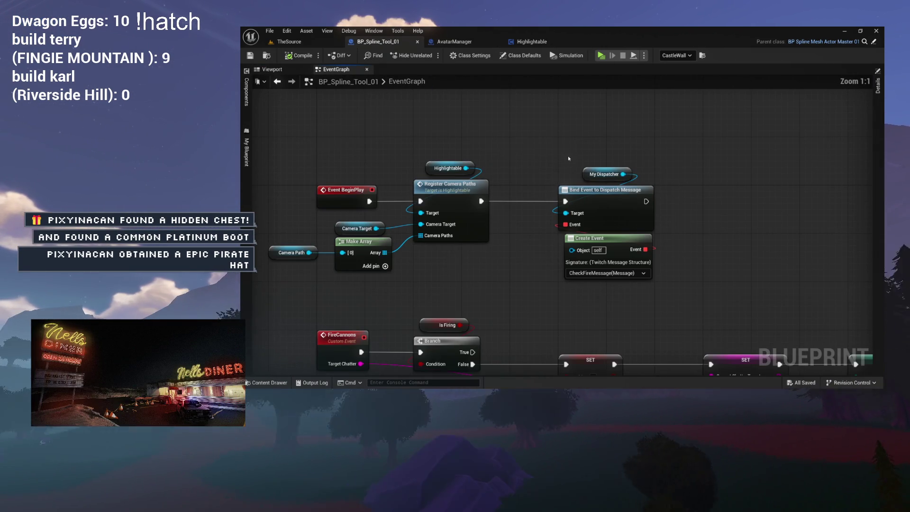
pyautogui.moveTo(568, 158); pyautogui.dragTo(591, 162)
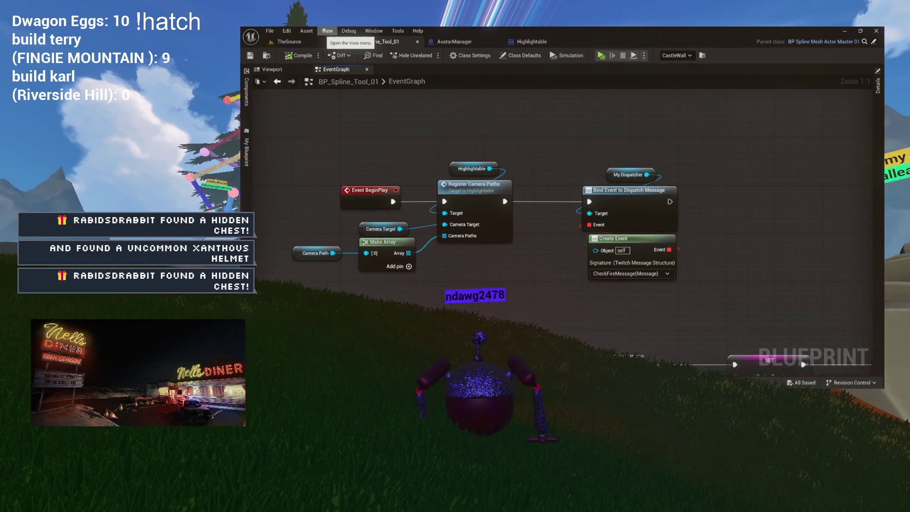
# Test TheSource level's castle wall in a Standalone preview, then close the preview window
pyautogui.click(298, 44)
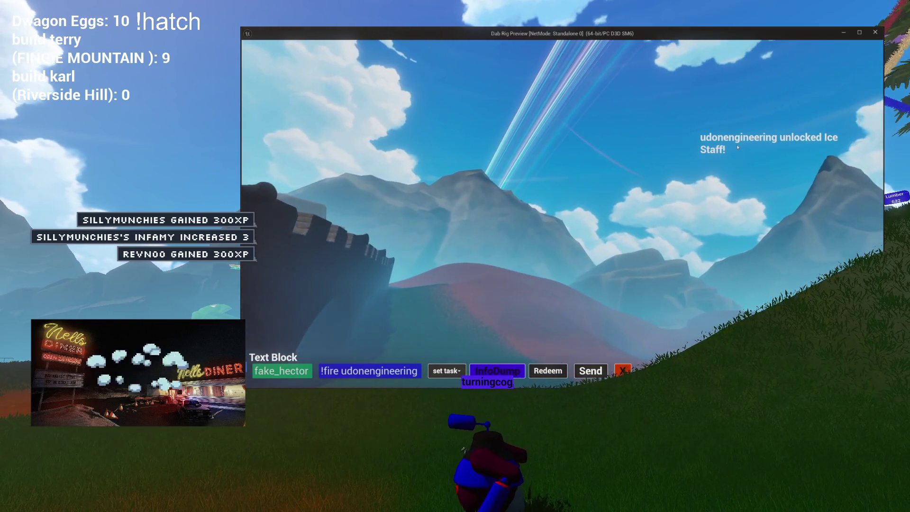
pyautogui.press('Escape')
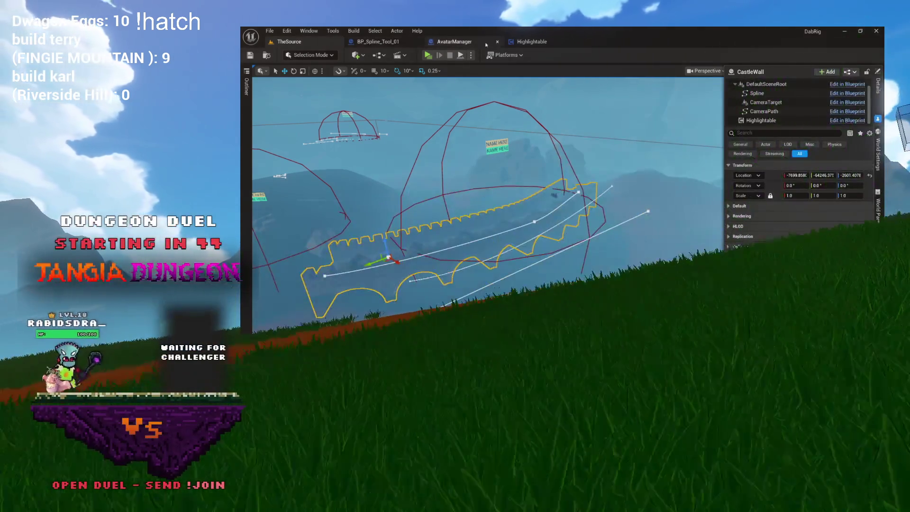
# Switch to the AvatarManager blueprint's RegisterActiveHighlight graph
pyautogui.click(455, 41)
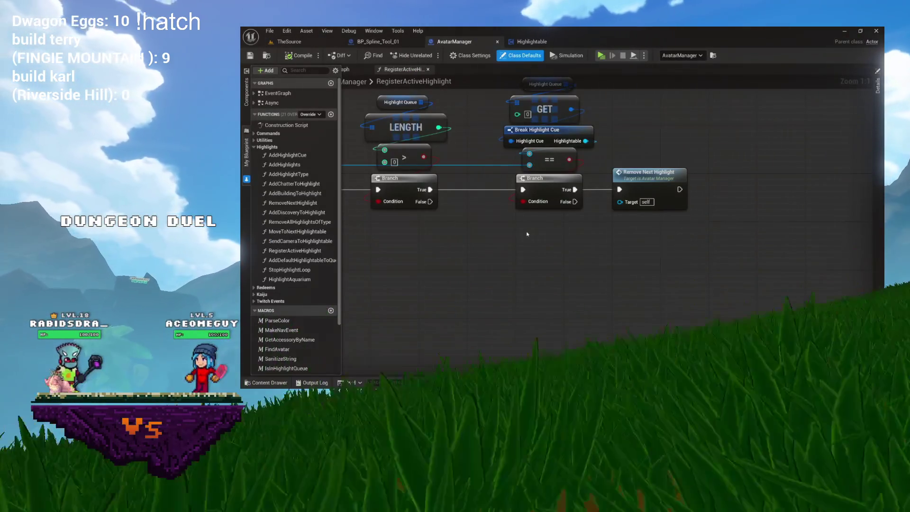